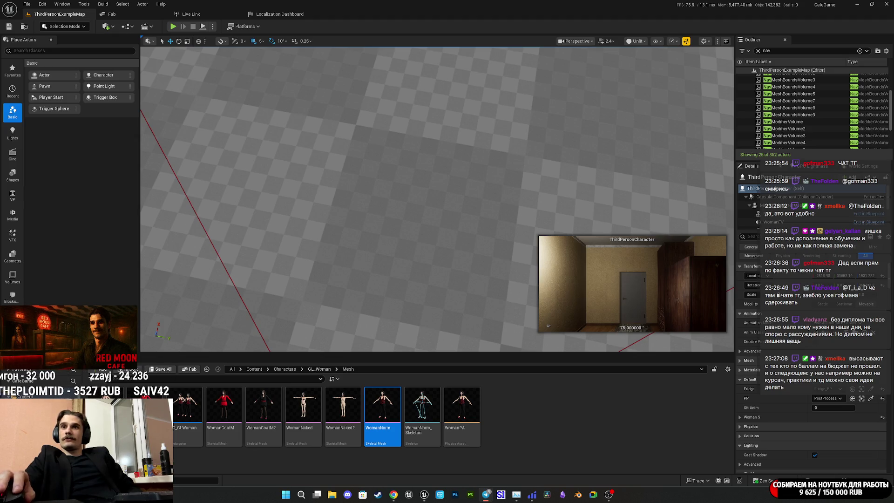
View the Telegram chat photo full-screen twice, then return to the editor.
left_click(486, 494)
left_click(512, 303)
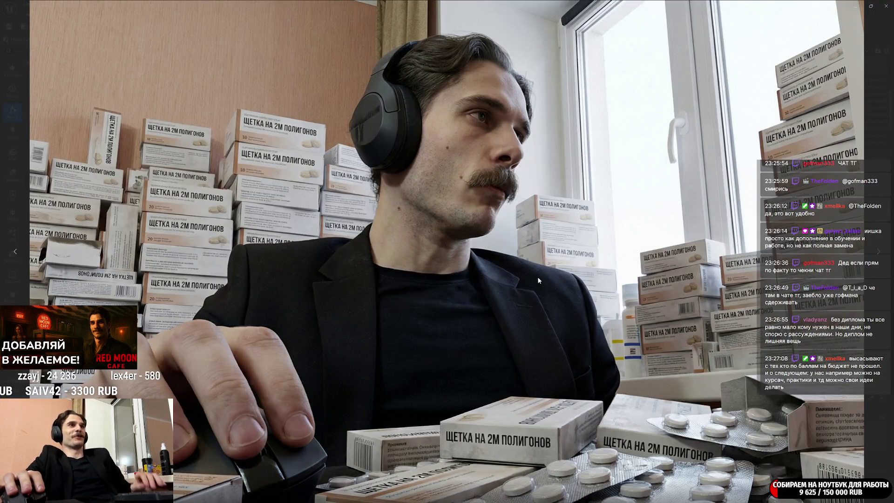
key("Escape")
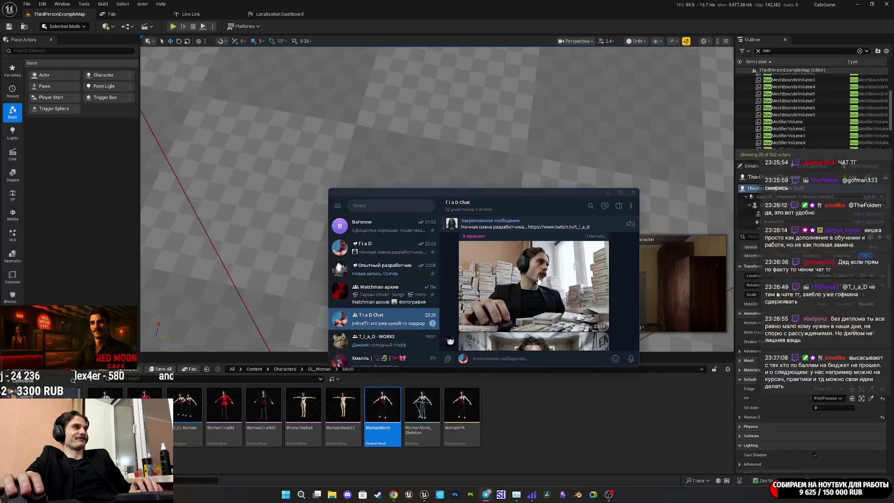
left_click(566, 312)
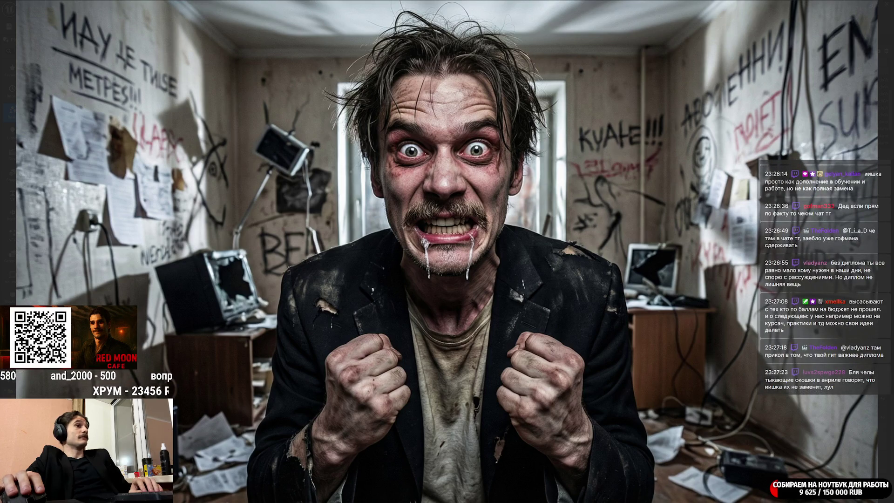
key("Escape")
scroll(548, 286, "down", 3)
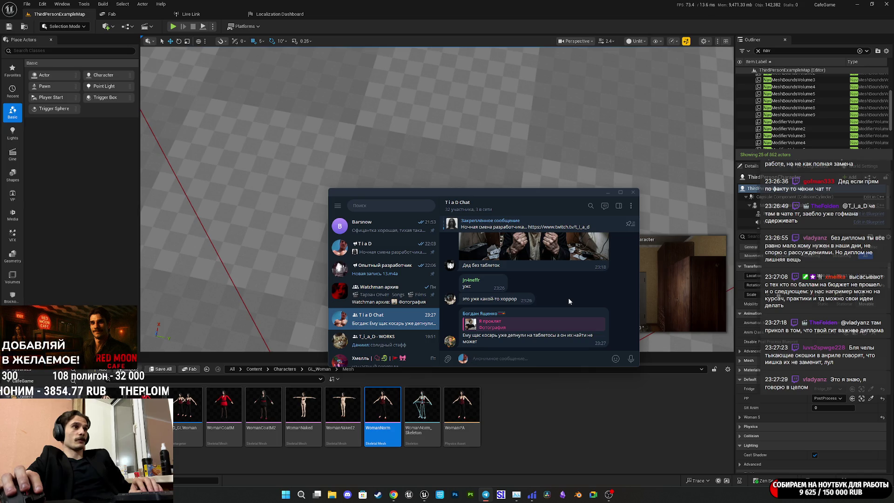
scroll(568, 301, "up", 5)
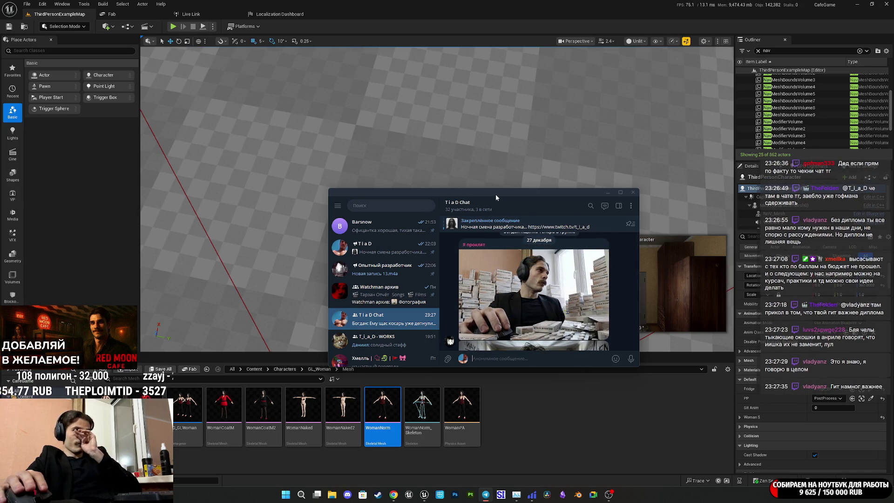
key("alt+Tab")
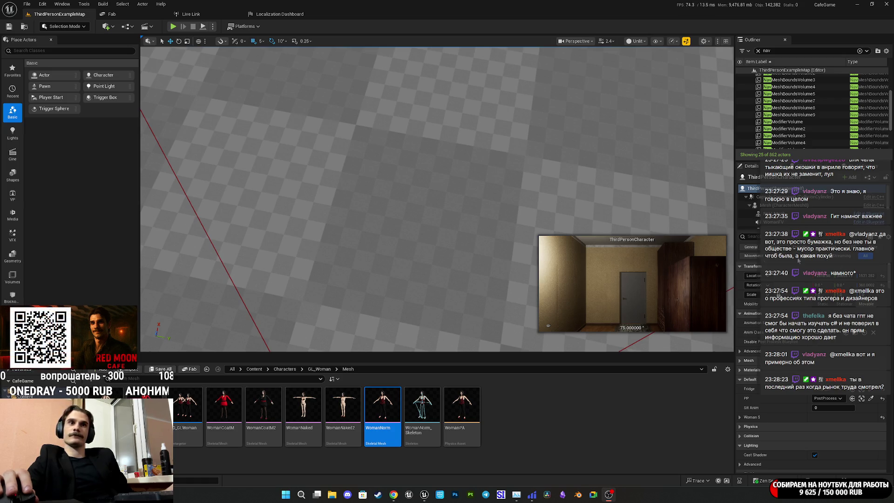
Fly the viewport over the checker floor to the town square and its characters.
mouse_move(493, 234)
left_mouse_down()
mouse_move(465, 242)
mouse_move(466, 219)
mouse_move(444, 241)
mouse_move(500, 244)
left_mouse_up()
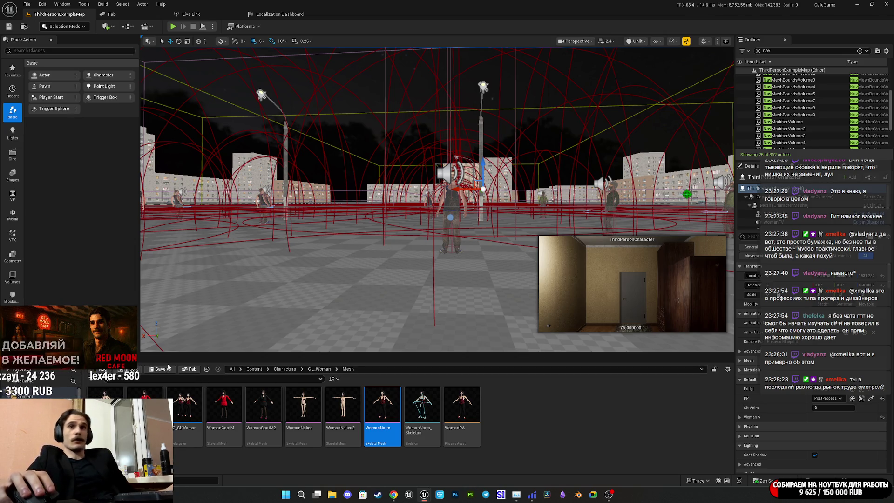
mouse_move(195, 326)
left_mouse_down()
mouse_move(335, 318)
mouse_move(186, 105)
mouse_move(307, 126)
left_mouse_up()
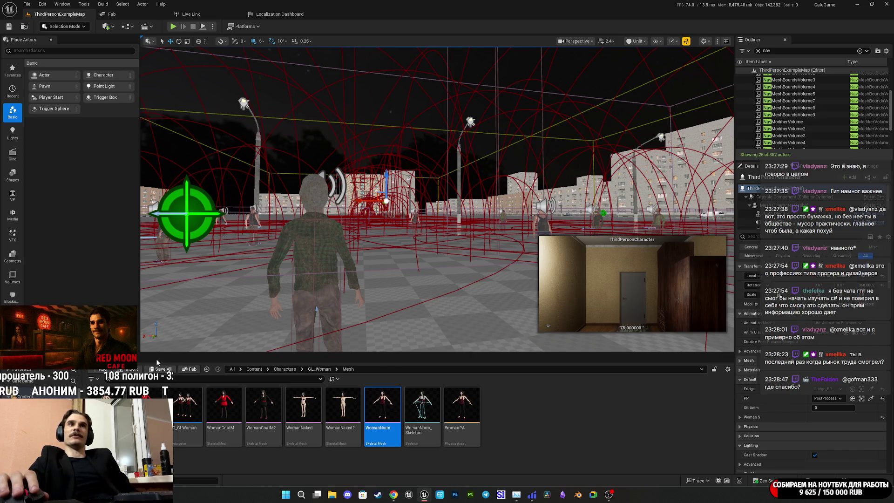
mouse_move(451, 388)
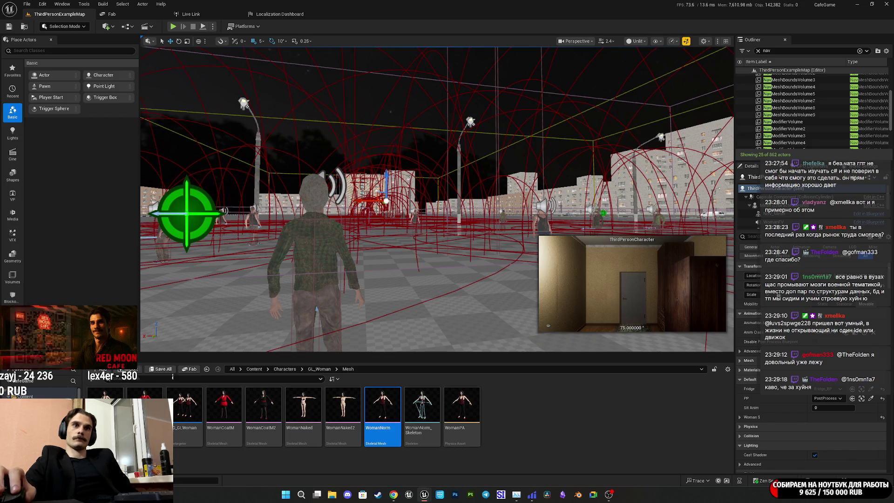
left_click_drag(325, 233, 279, 214)
Clear the Outliner nav filter to list all 862 actors, select Apartment_Building, and overlook the Red Moon Cafe.
scroll(884, 140, "up", 3)
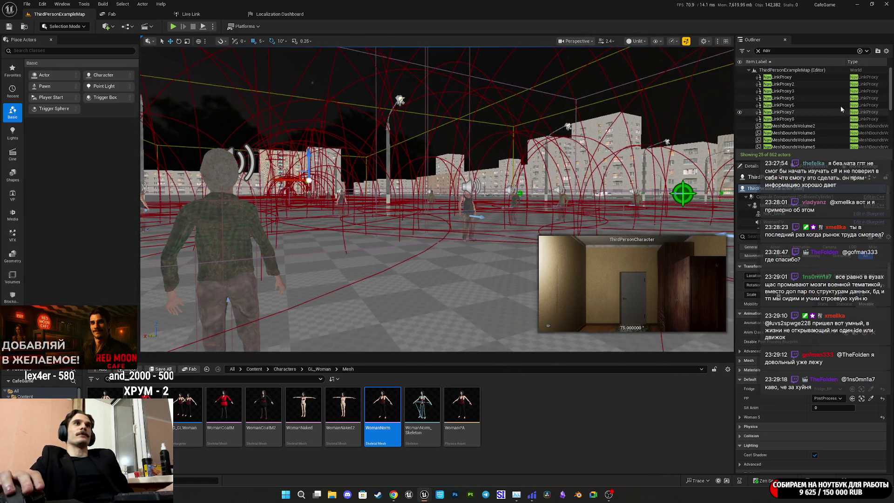
left_click(757, 51)
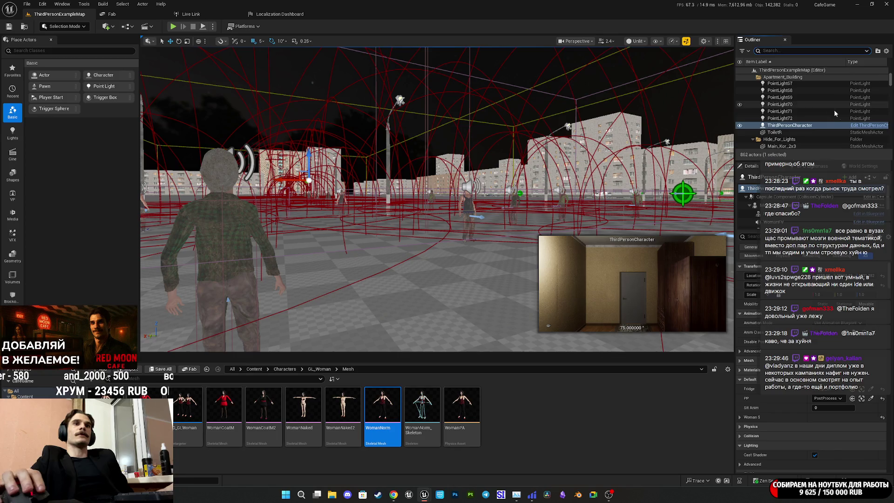
scroll(837, 100, "up", 10)
left_click(781, 77)
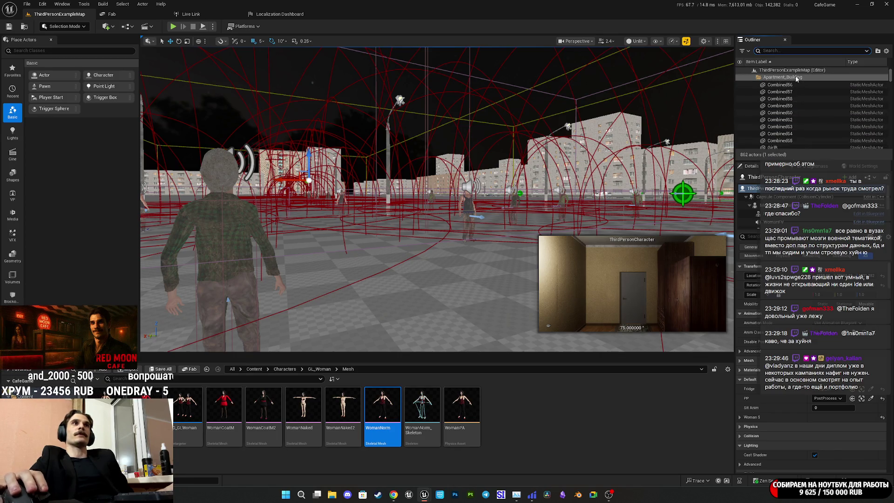
mouse_move(298, 279)
left_mouse_down()
mouse_move(261, 279)
mouse_move(233, 307)
left_mouse_up()
mouse_move(310, 328)
left_mouse_down()
mouse_move(298, 326)
mouse_move(310, 328)
mouse_move(300, 286)
left_mouse_up()
Bring up the ThirdPersonCharacter Blueprint window and close it.
mouse_move(531, 496)
mouse_move(425, 495)
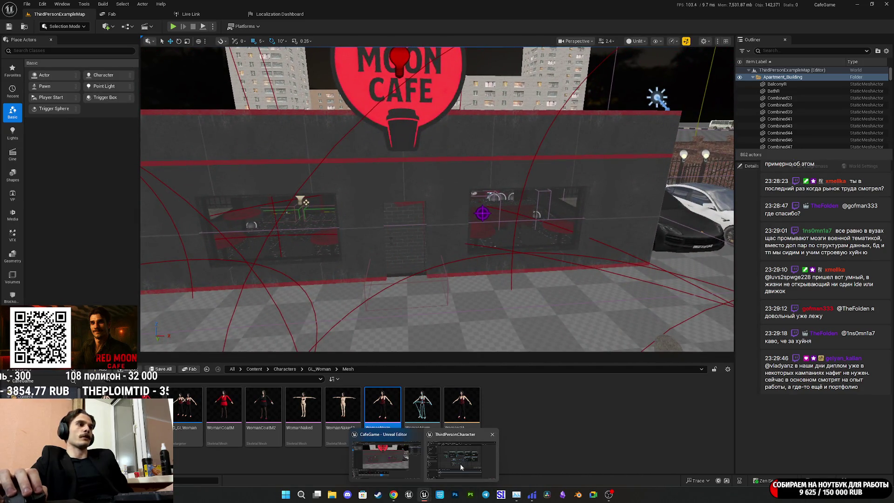
left_click(464, 459)
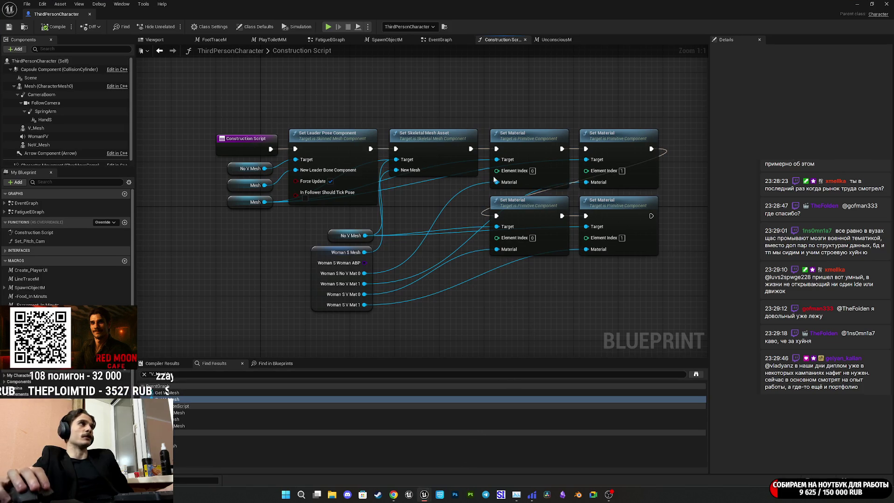
left_click(886, 3)
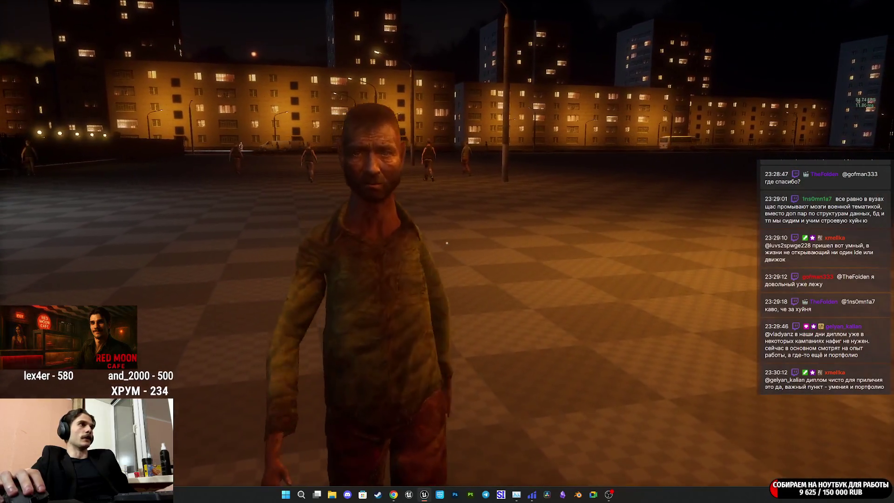
Punch the zombie in the running game, then open the cafe door with E.
left_click(446, 243)
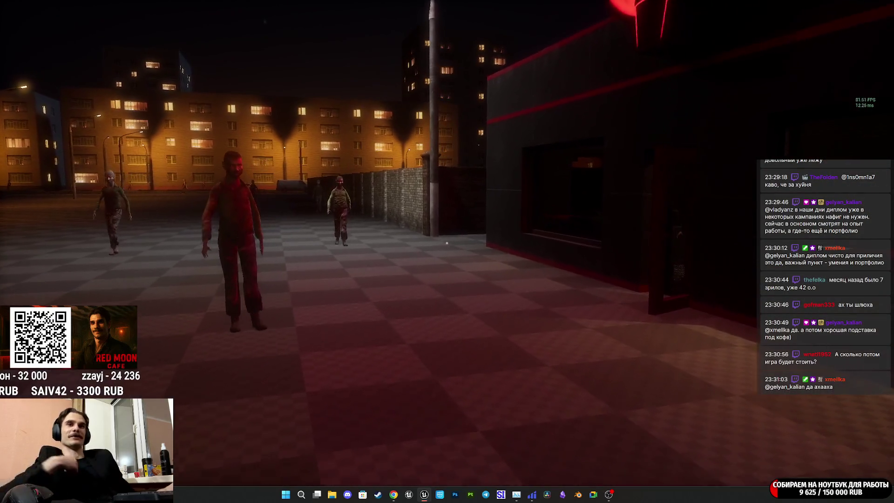
key("e")
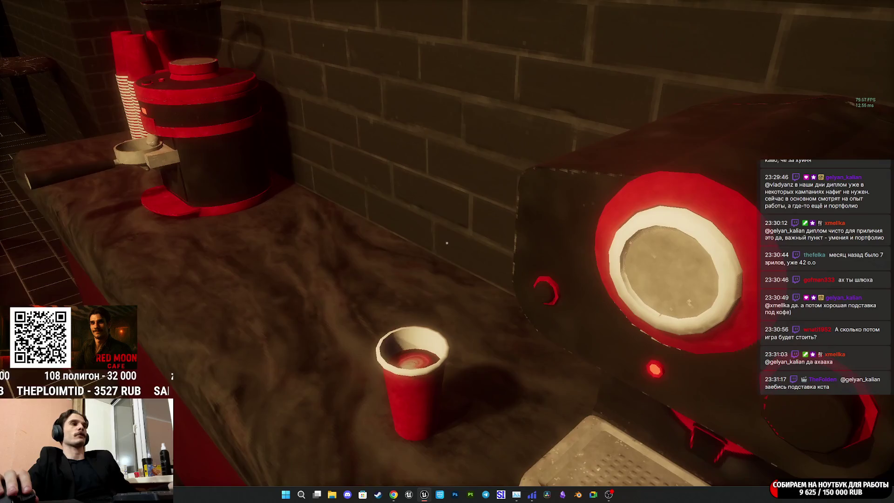
Stop the play session with F8 and restore the full editor layout.
key("F8")
key("Escape")
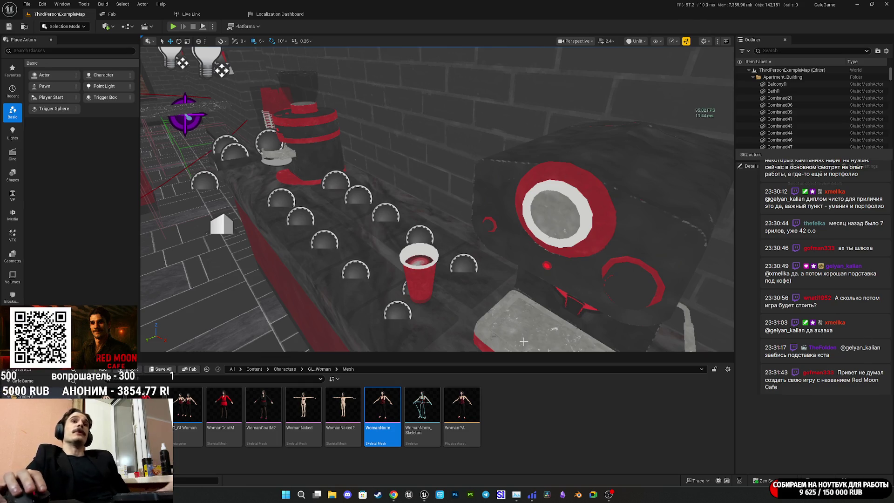
Pull back over the cafe, focus on PlanarReflection3, and fly through the wall into the bathroom.
mouse_move(507, 259)
left_mouse_down()
mouse_move(484, 308)
mouse_move(393, 324)
left_mouse_up()
left_click(412, 324)
left_click(499, 276)
key("f")
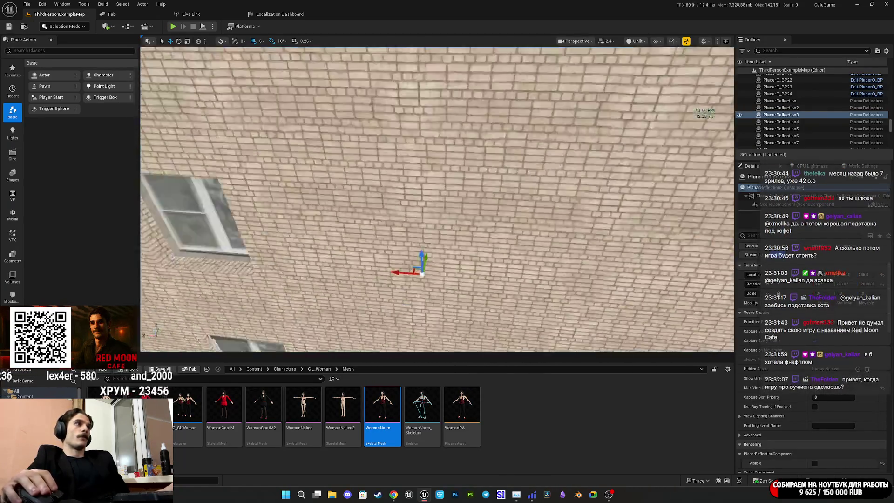
left_click_drag(474, 135, 472, 226)
Rename Toilet_BP3's Name to 'Toilet', save the level, and fly through the bathroom hallway.
left_click(461, 237)
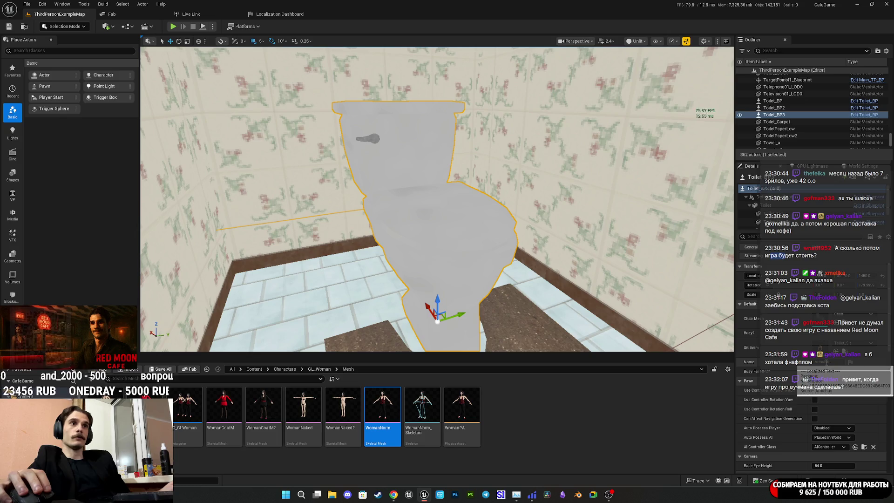
type("Toilet")
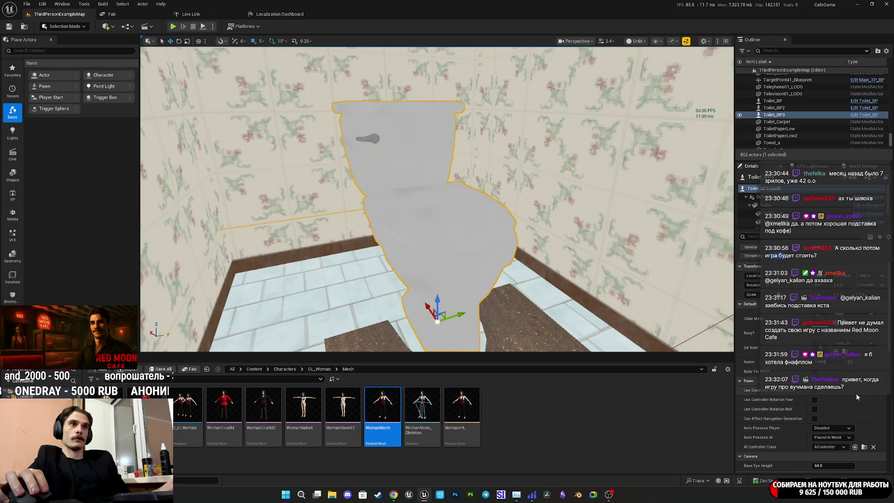
left_click(155, 370)
left_click(510, 326)
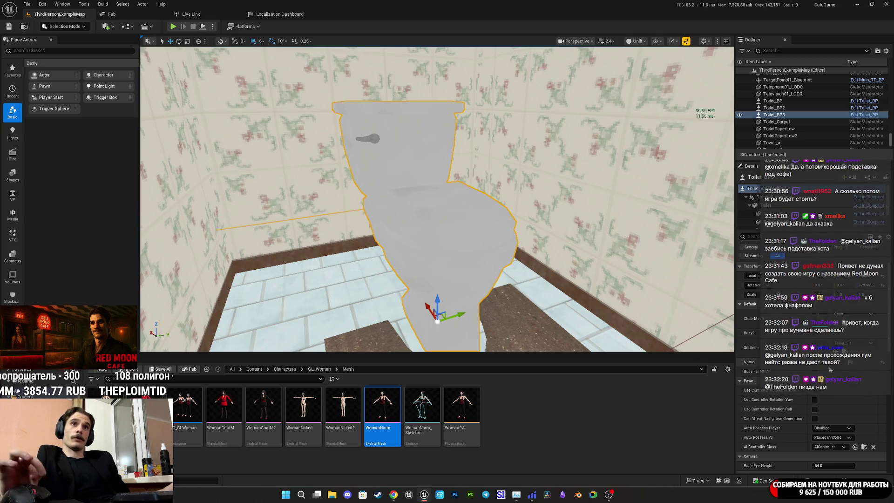
mouse_move(437, 200)
left_mouse_down()
mouse_move(419, 204)
mouse_move(400, 168)
mouse_move(405, 196)
mouse_move(410, 187)
mouse_move(405, 196)
mouse_move(415, 196)
mouse_move(405, 205)
mouse_move(402, 196)
left_mouse_up()
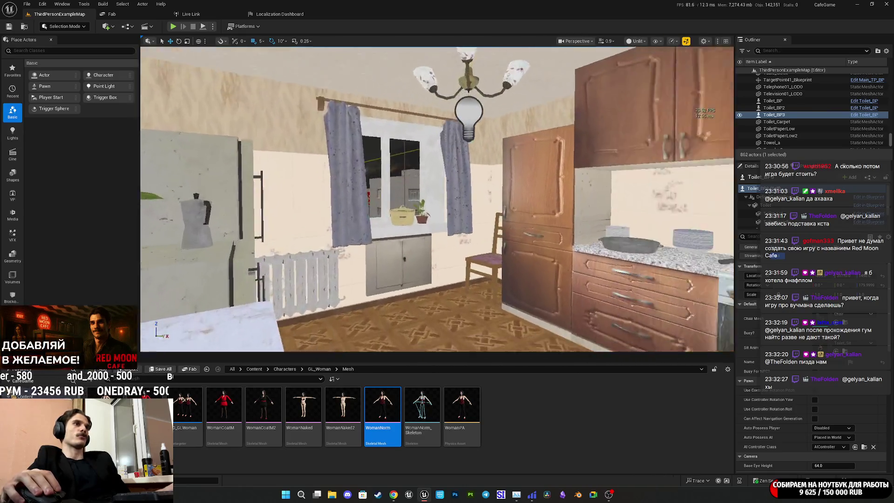
left_click_drag(403, 196, 401, 195)
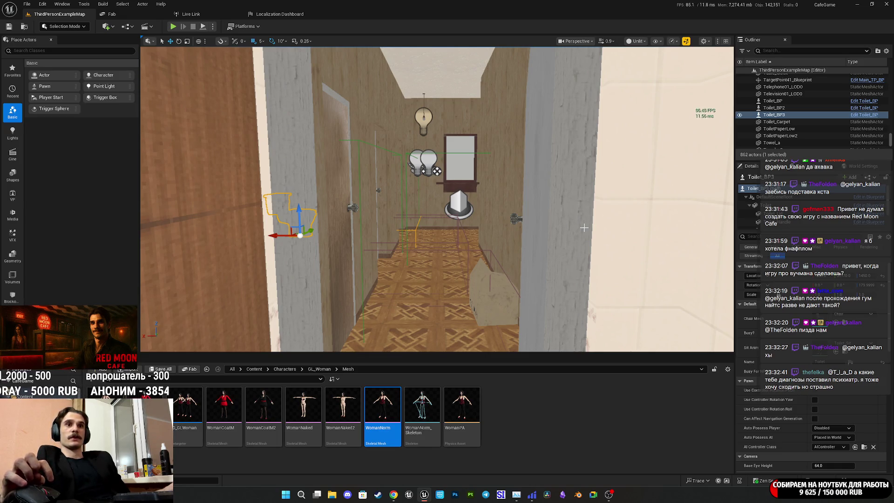
Delete the PlayerStart actor from the room and save the map.
key("s")
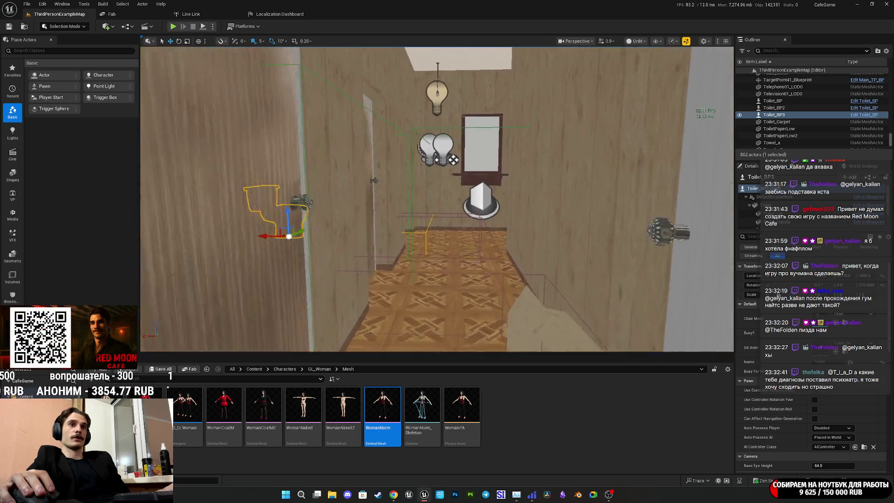
key("w")
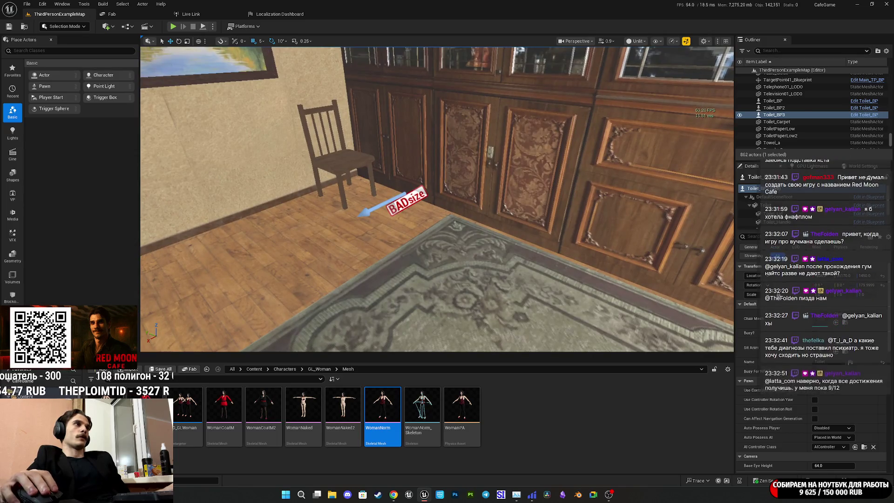
left_click(406, 201)
key("s")
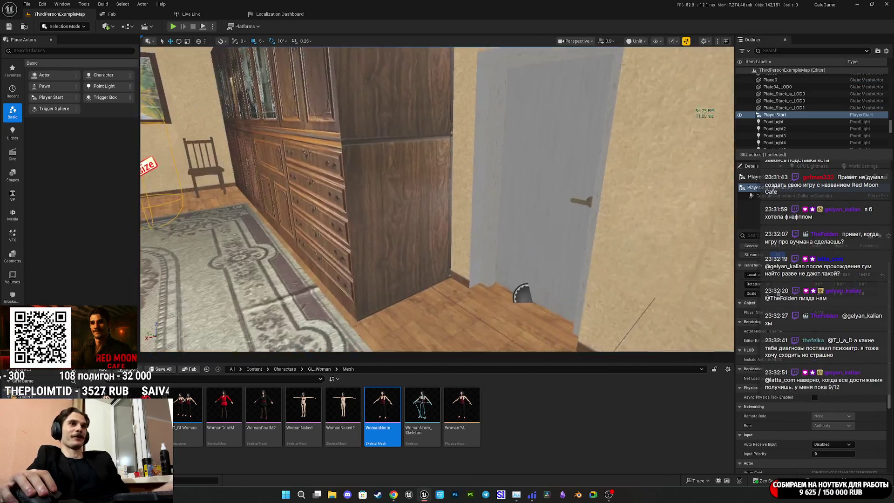
key("Delete")
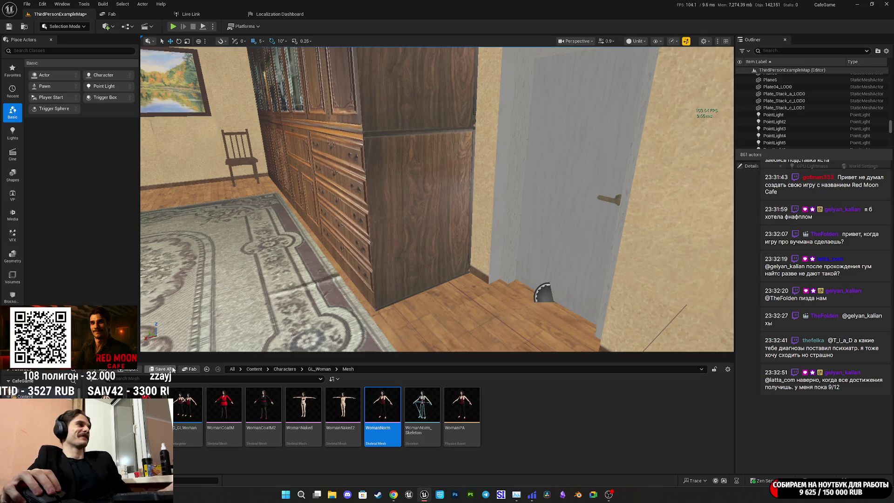
key("ctrl+s")
left_click(504, 327)
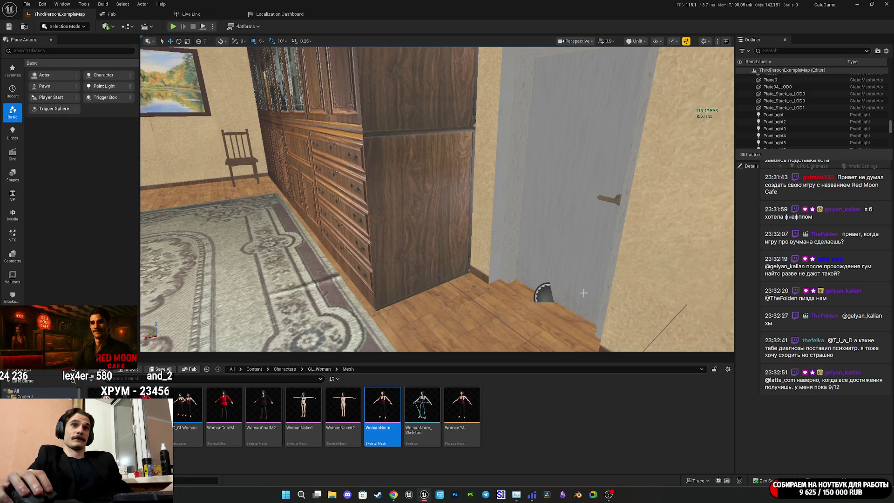
Fly the view past the woman by the window and forward through the living room.
mouse_move(620, 250)
left_mouse_down()
mouse_move(586, 254)
mouse_move(619, 250)
mouse_move(619, 200)
mouse_move(605, 228)
mouse_move(563, 233)
mouse_move(559, 251)
mouse_move(572, 251)
mouse_move(582, 237)
mouse_move(577, 218)
left_mouse_up()
left_click_drag(588, 326, 587, 326)
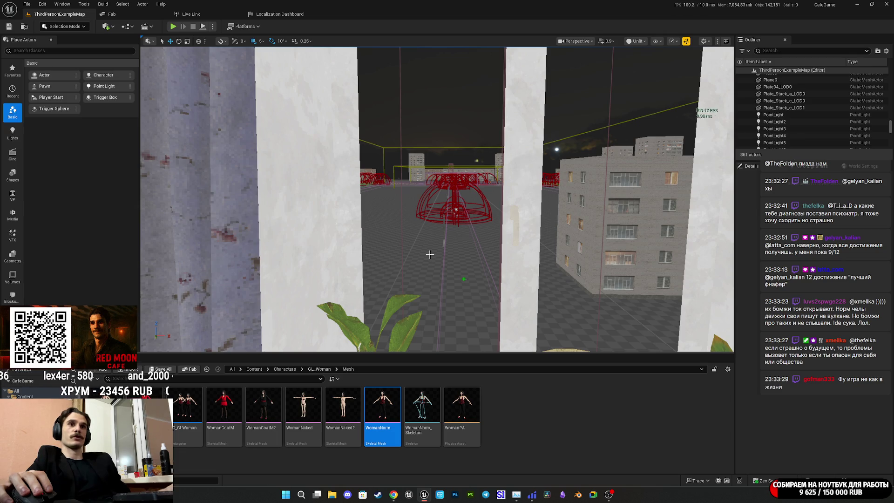
mouse_move(429, 254)
left_mouse_down()
mouse_move(429, 233)
mouse_move(410, 228)
mouse_move(456, 209)
mouse_move(415, 218)
mouse_move(495, 256)
left_mouse_up()
left_click_drag(191, 348, 186, 312)
Fly through the hallway and kitchen toward the entrance door, then launch DaVinci Resolve.
left_click_drag(465, 205, 468, 199)
left_click_drag(454, 259, 489, 282)
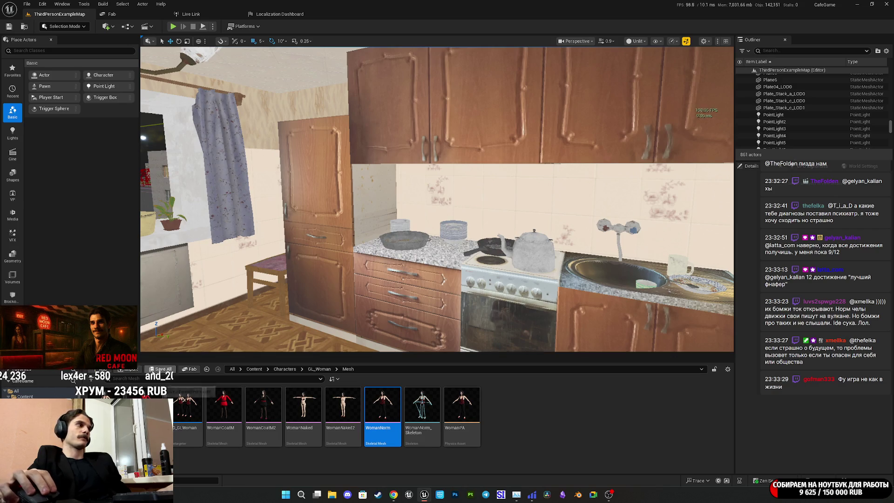
left_click_drag(304, 328, 304, 328)
left_click_drag(424, 305, 424, 305)
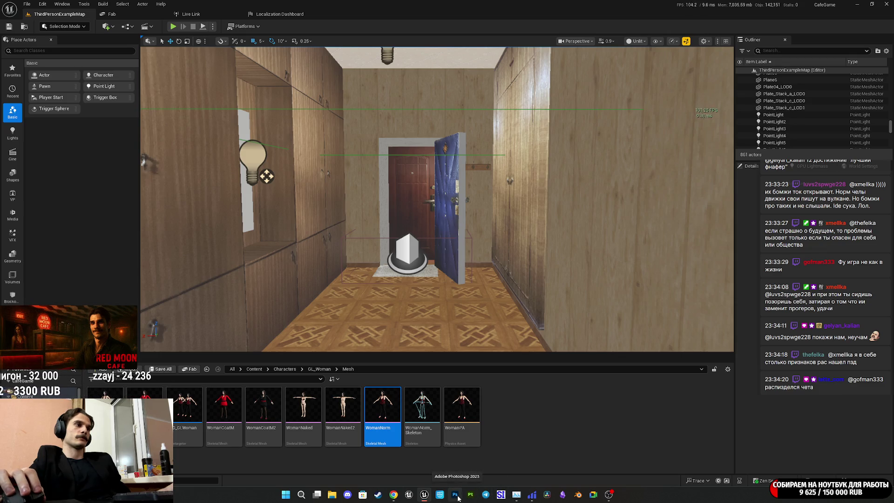
left_click(556, 494)
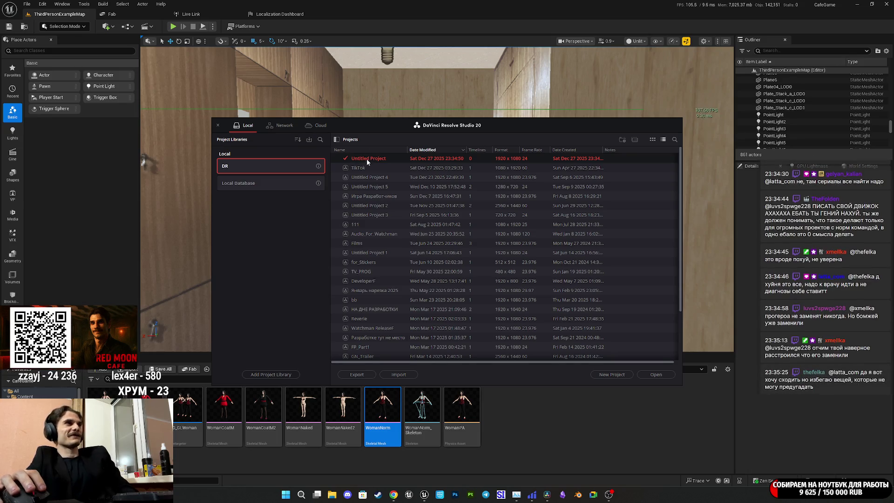
Open Untitled Project 4 on the Edit page, zoom the timeline to fit, and set the playhead near two seconds.
double_click(389, 178)
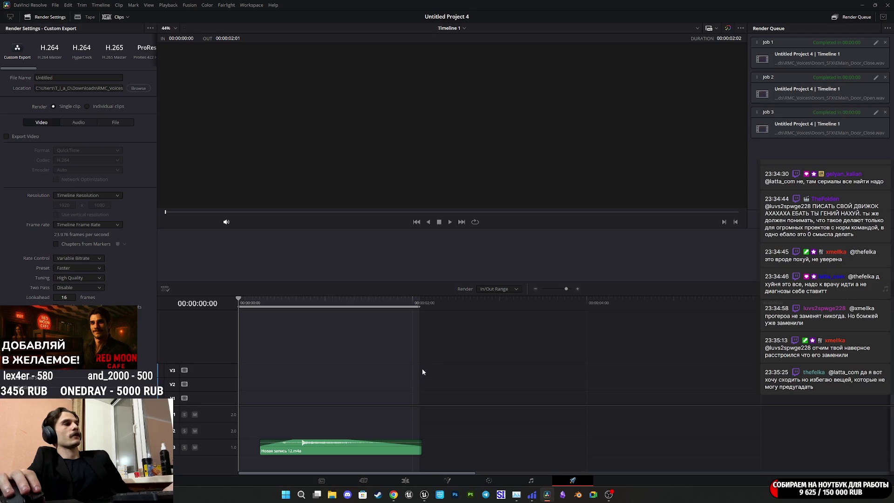
scroll(424, 371, "down", 4)
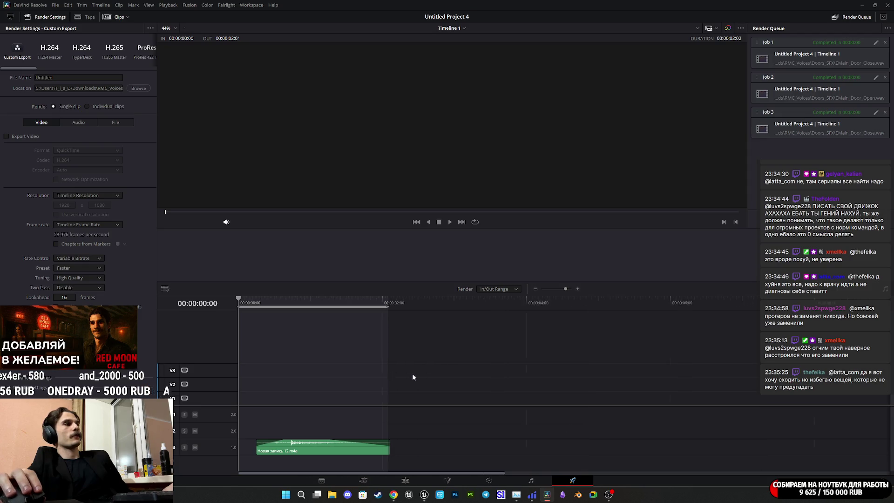
left_click(405, 480)
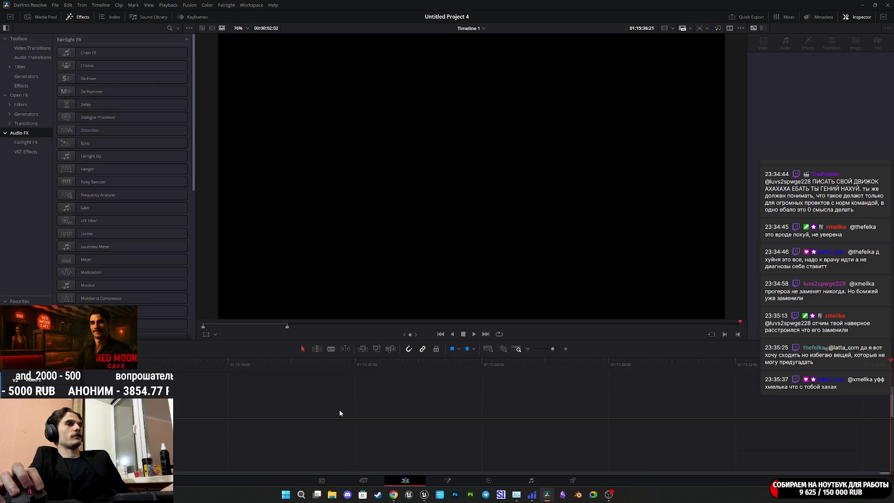
scroll(341, 403, "down", 5)
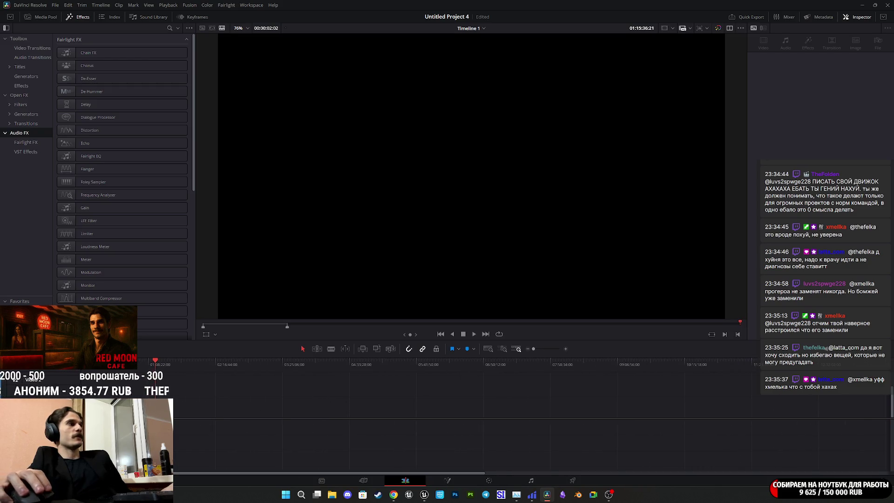
key("Home")
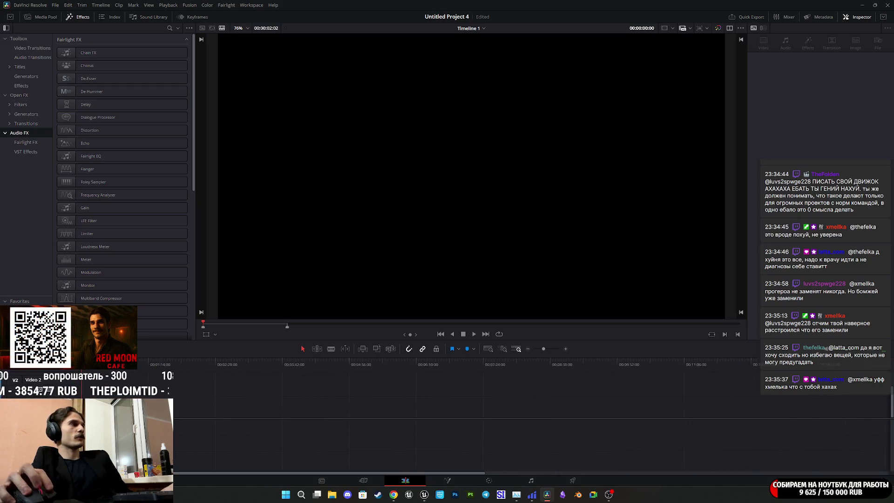
key("shift+z")
left_click(255, 366)
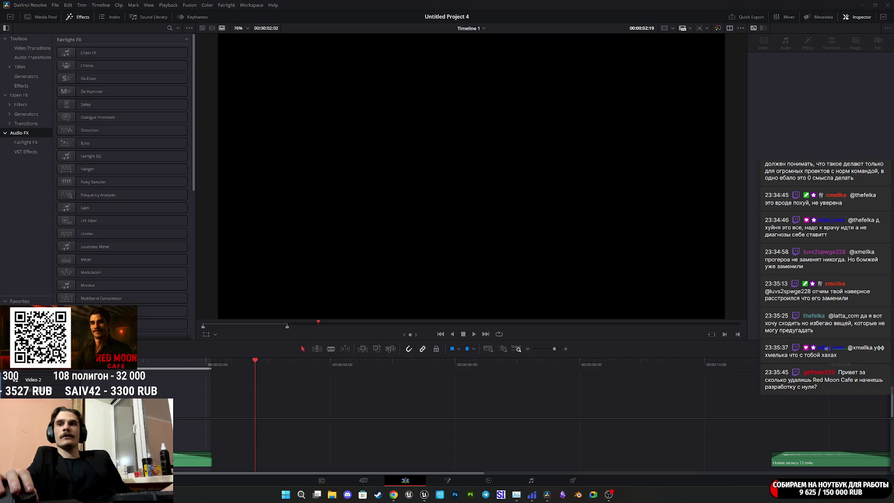
Open and close a file browser window, then close the media player preview.
key("super+e")
key("alt+F4")
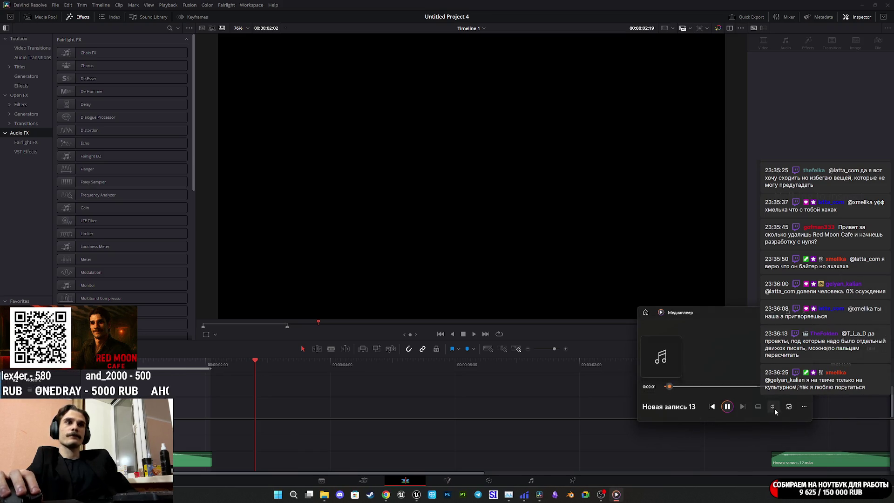
left_click(801, 312)
Drop Новая запись 13.m4a onto the timeline and play it back from the new clip.
mouse_move(802, 313)
left_mouse_down()
mouse_move(592, 376)
mouse_move(264, 437)
mouse_move(394, 436)
mouse_move(492, 459)
left_mouse_up()
left_click(461, 363)
key("space")
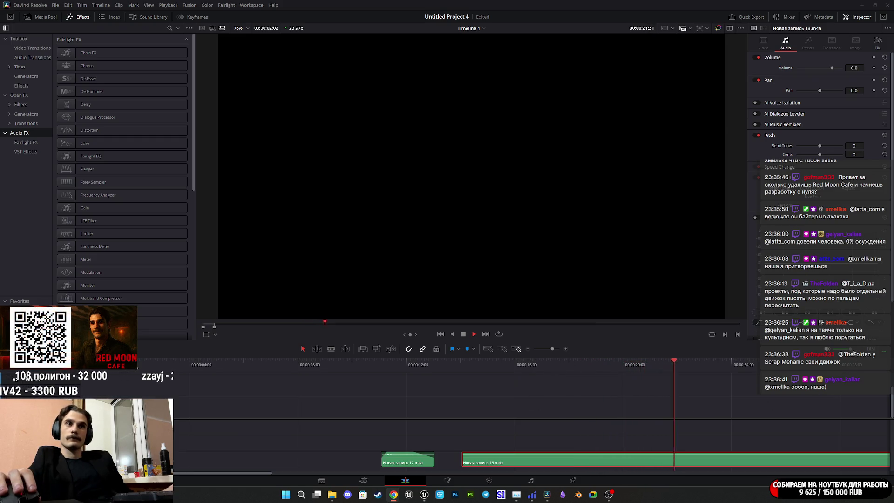
scroll(562, 390, "down", 2)
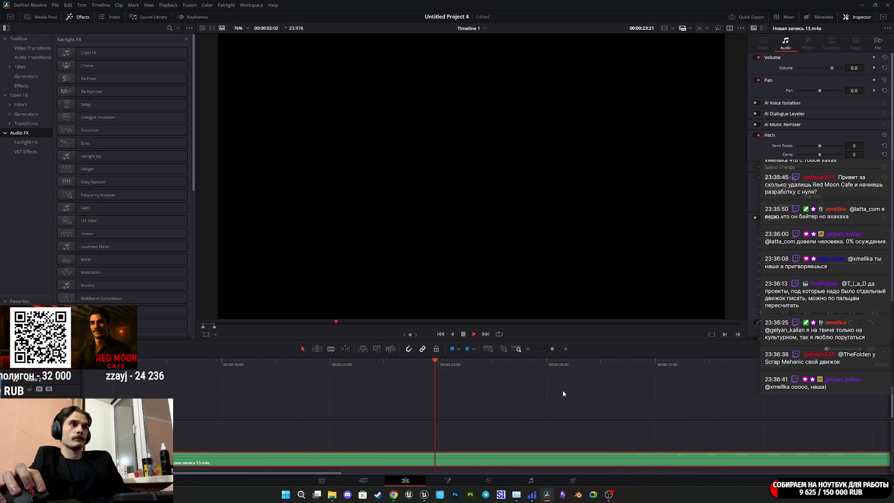
scroll(510, 398, "down", 2)
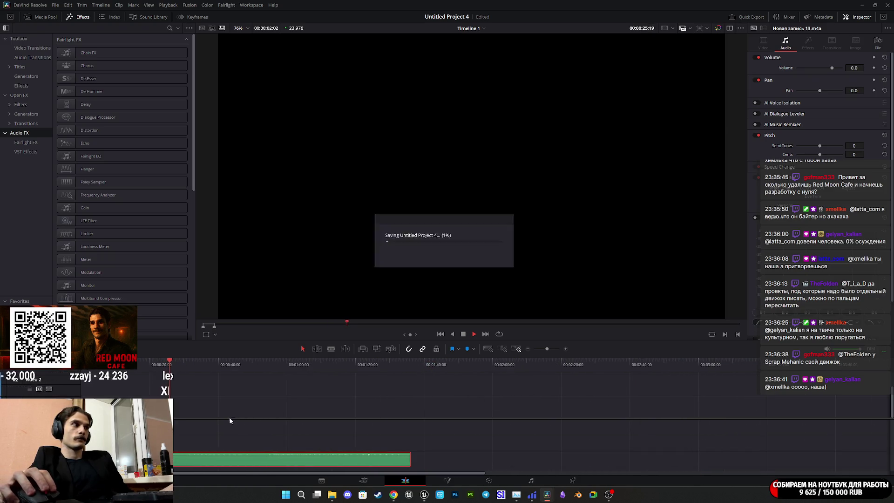
scroll(231, 415, "up", 2)
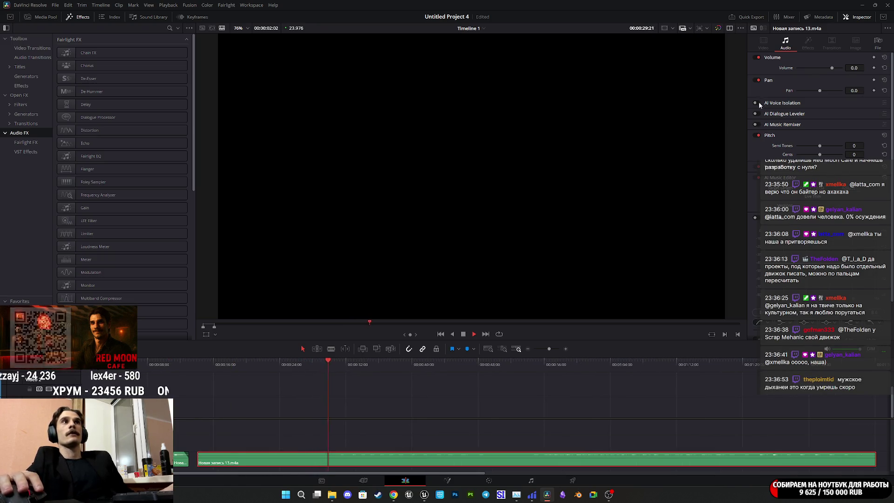
Enable AI Voice Isolation at amount 15 on Новая запись 13, stop playback and switch to Chrome.
left_click(782, 103)
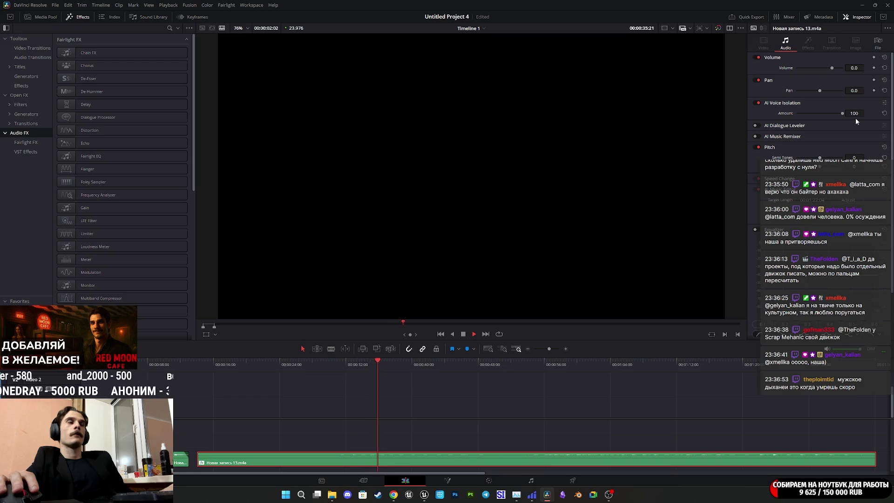
left_click(854, 113)
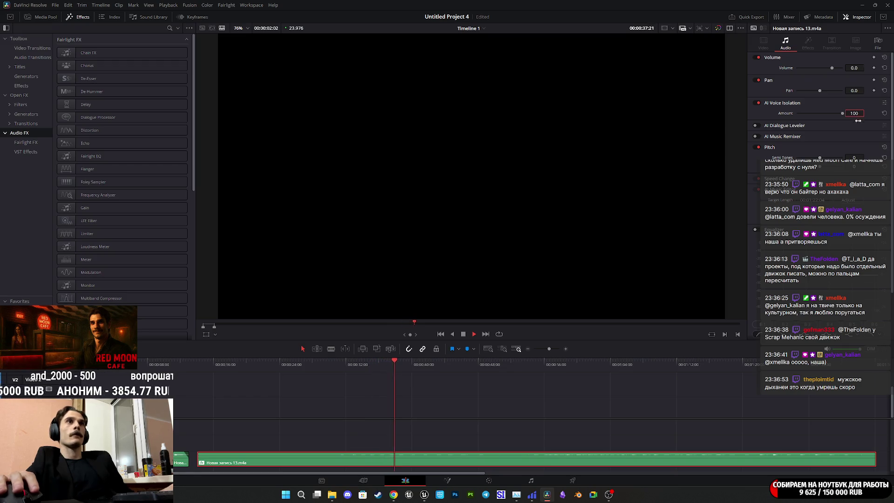
type("15")
key("Return")
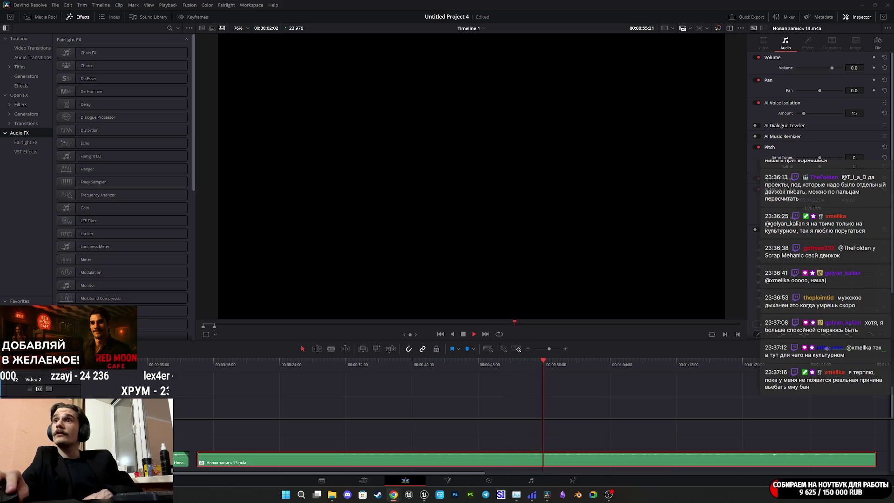
key("space")
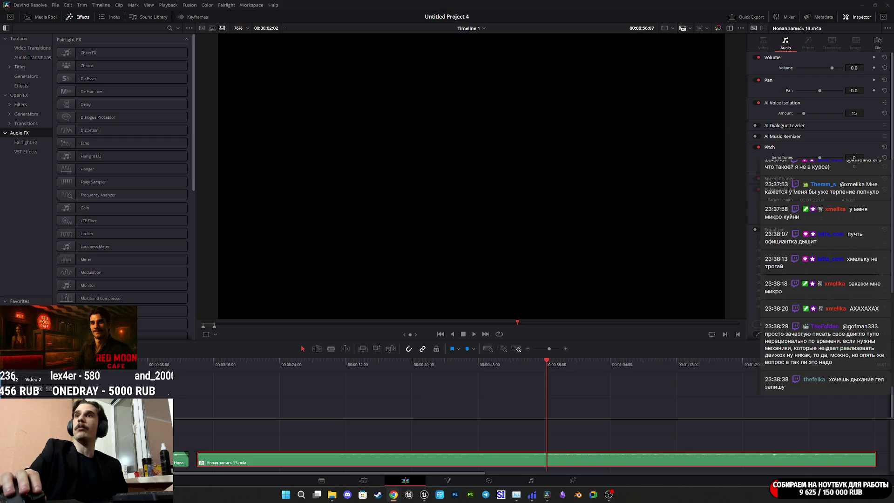
key("alt+Tab")
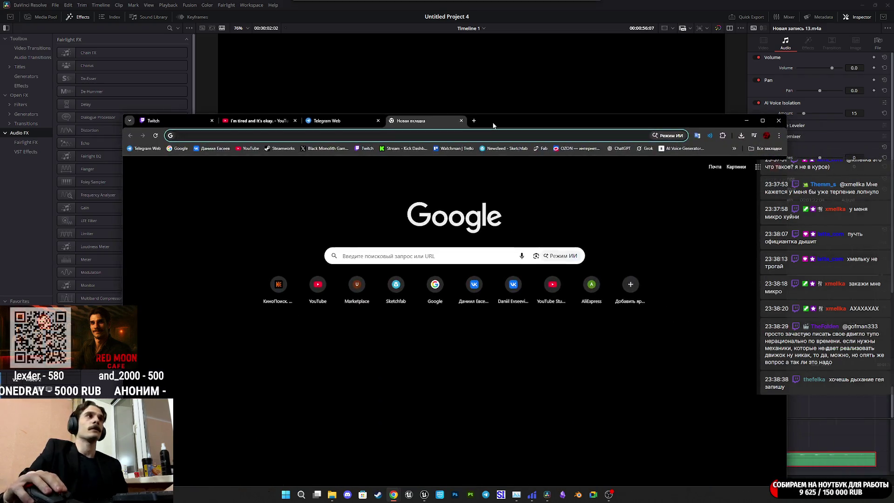
Maximize Chrome, open Freesound from the bookmarks and log in with saved credentials.
double_click(493, 125)
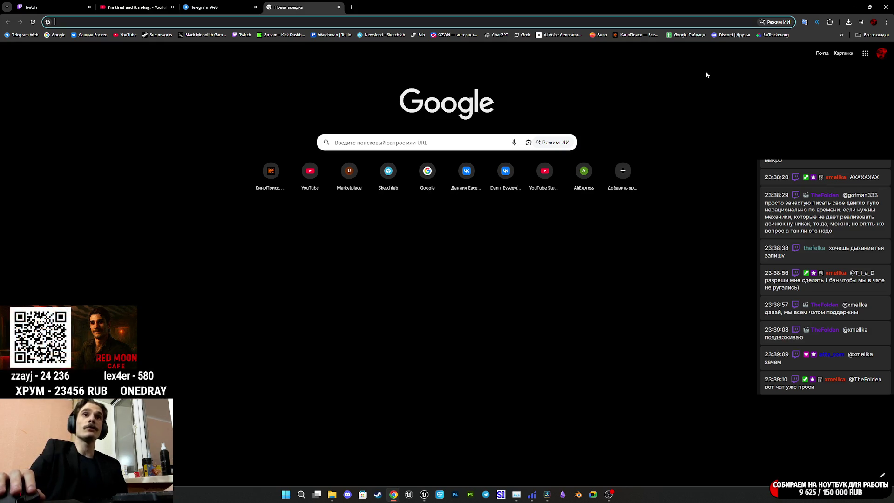
left_click(861, 36)
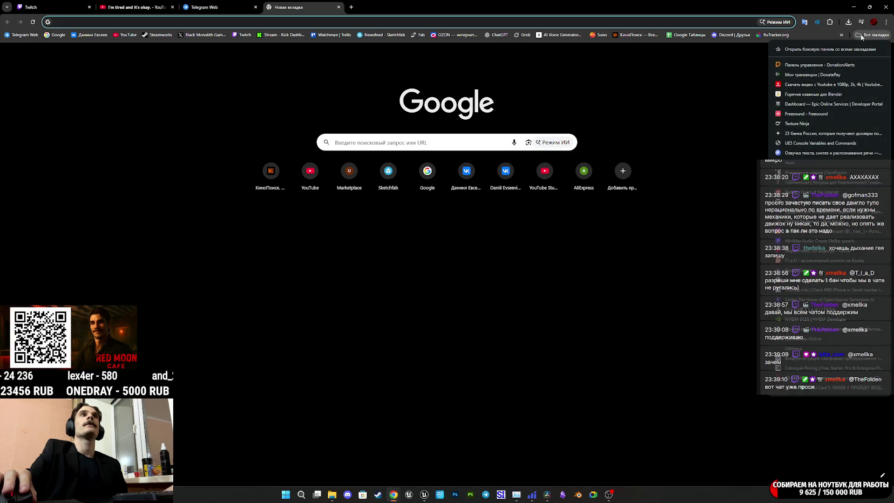
left_click(801, 113)
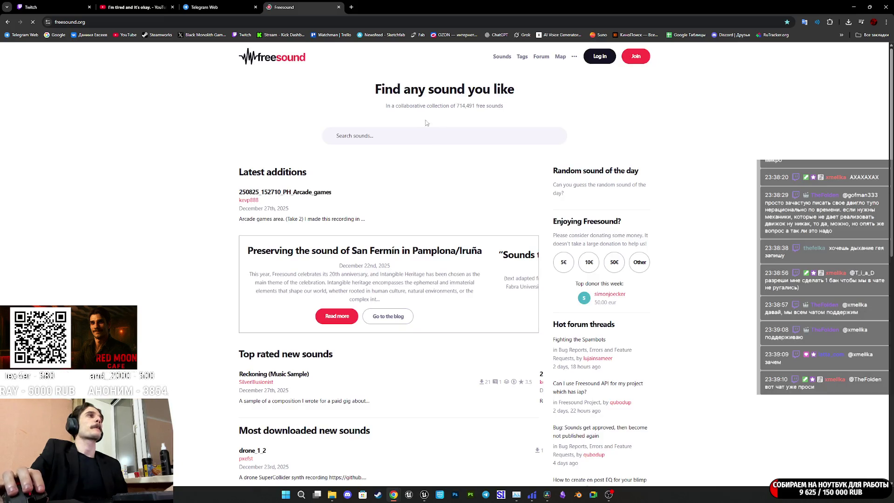
left_click(391, 133)
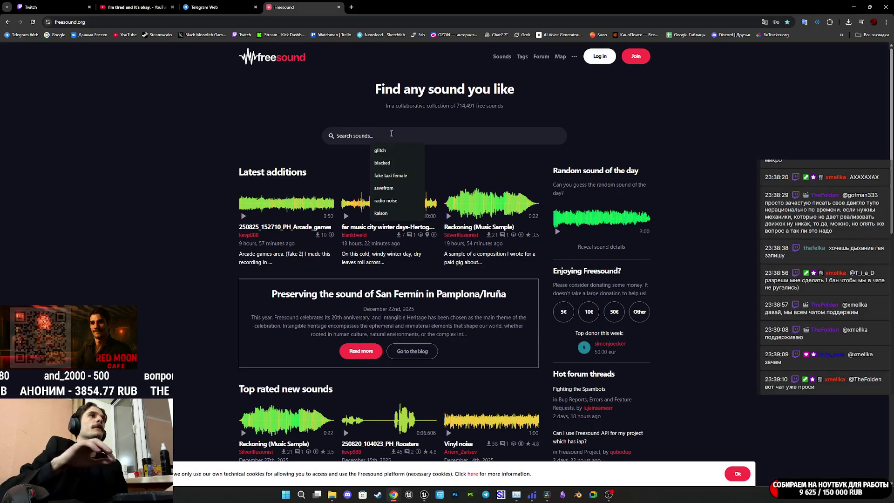
left_click(600, 57)
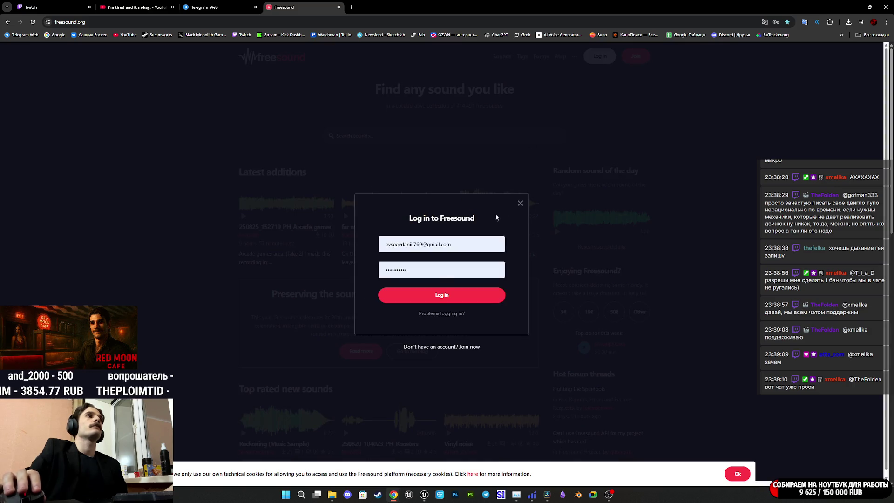
left_click(442, 301)
Search Freesound for 'woman breth', which returns no sounds.
left_click(393, 133)
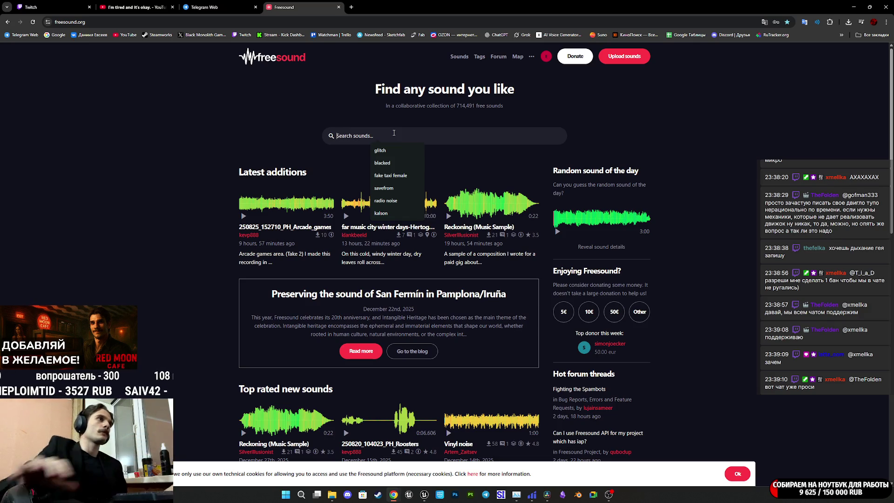
type("wo")
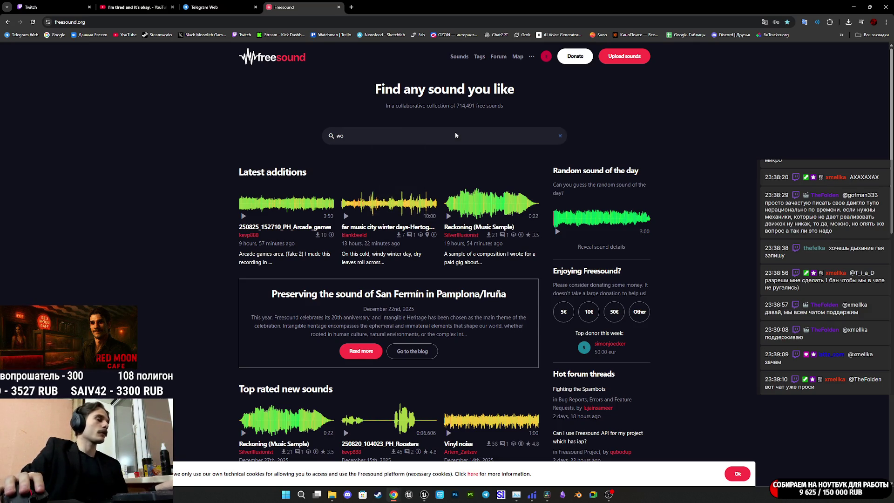
type("man br")
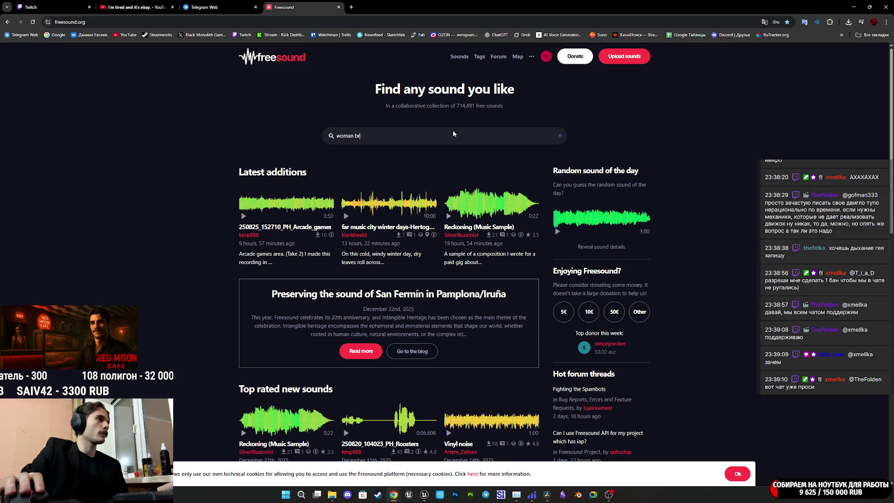
type("e")
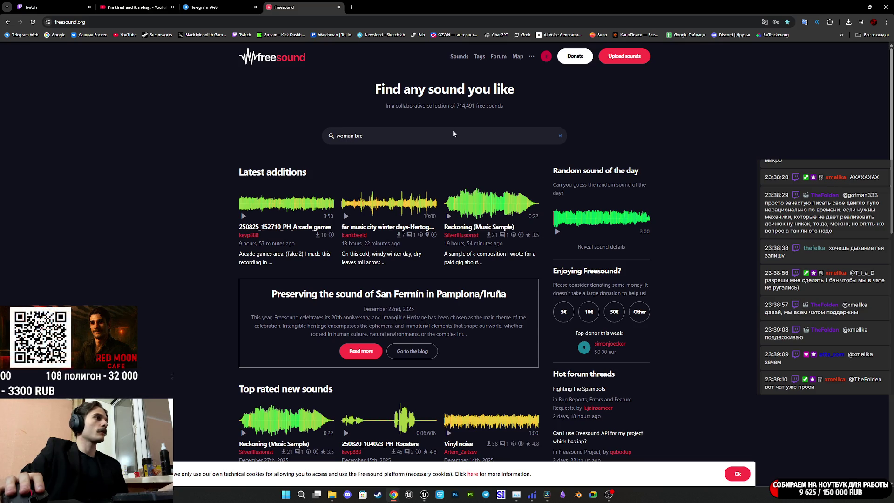
type("th")
key("Return")
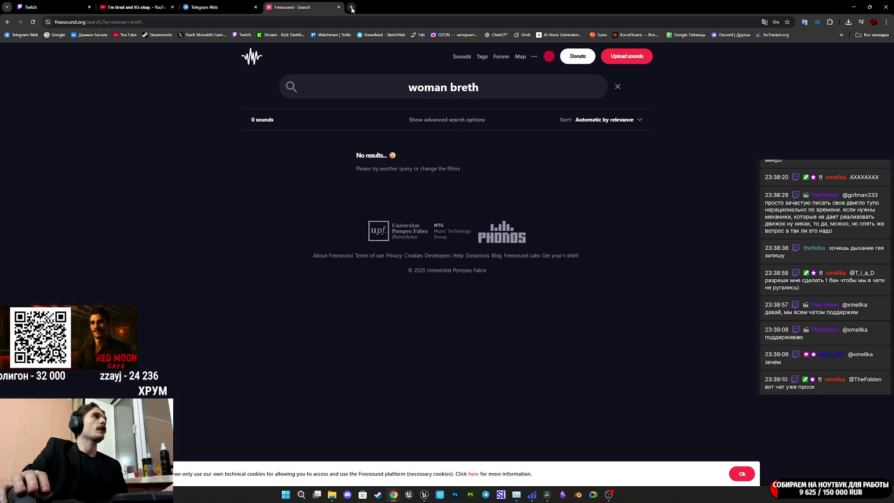
In a new tab, search Google for a translator ('переводчик').
left_click(351, 7)
type("gtht")
left_click(104, 40)
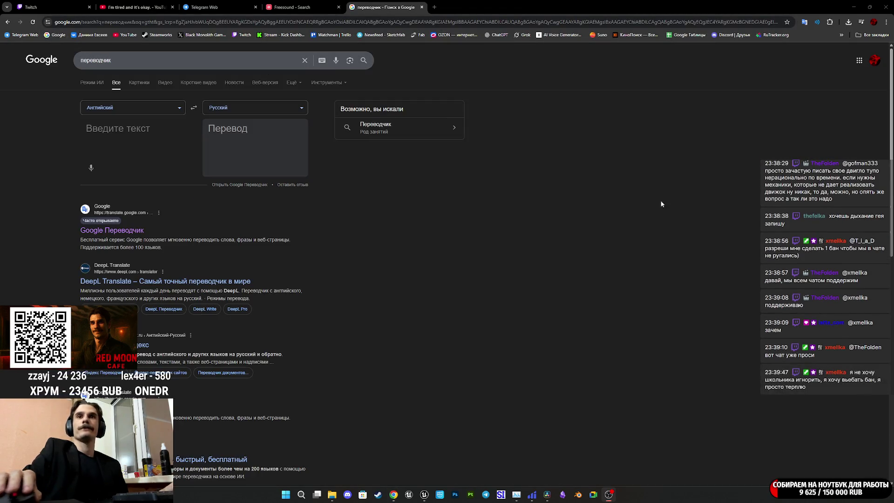
In Google Translate, translate the Russian 'дыхание' into English ('breath').
left_click(112, 129)
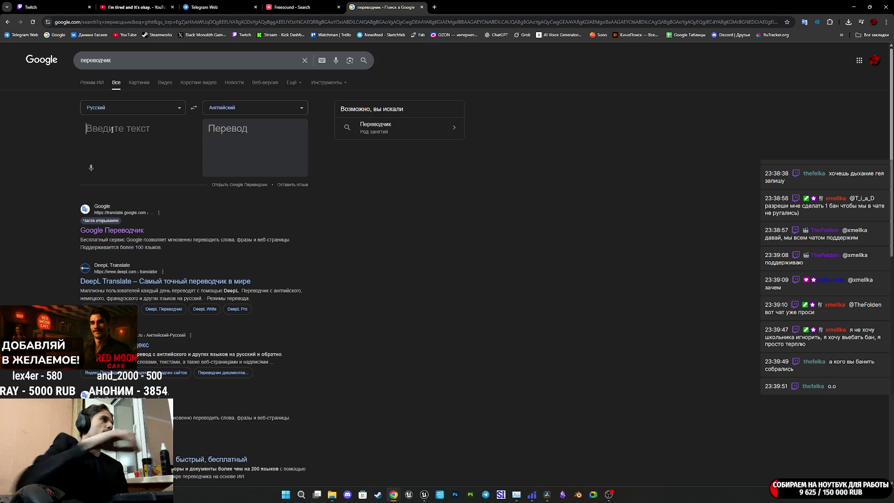
left_click(252, 184)
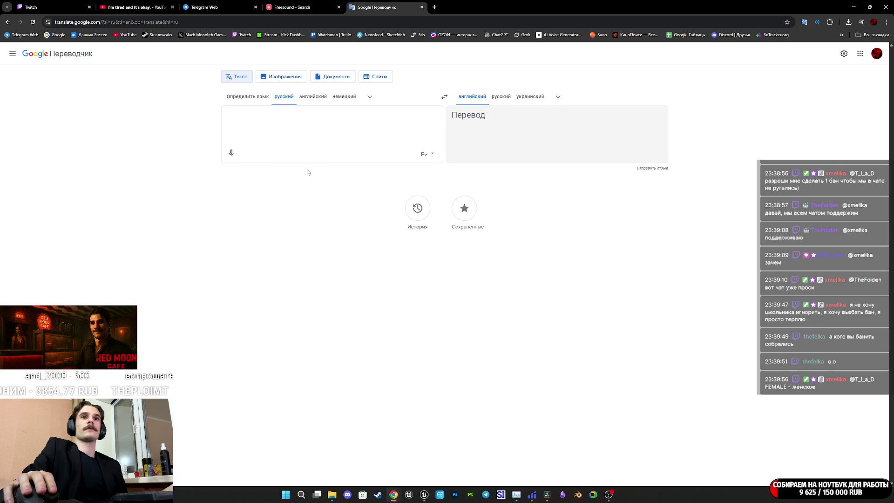
type("дыхание")
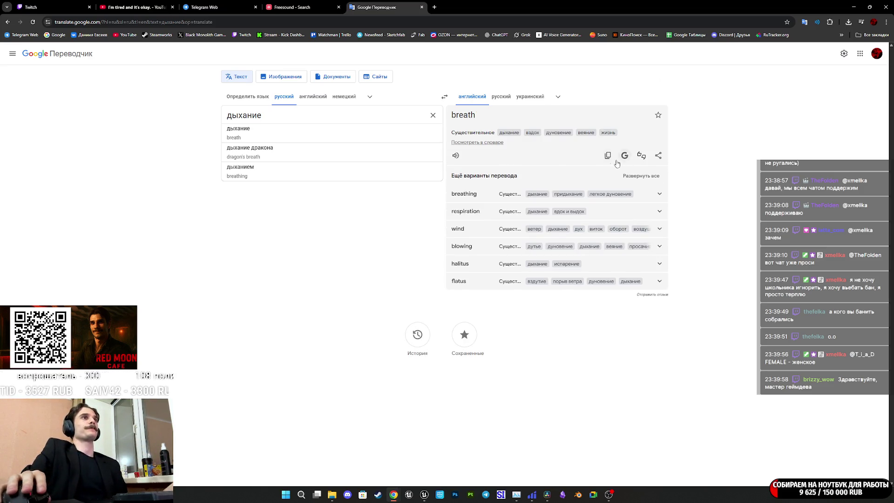
left_click(307, 8)
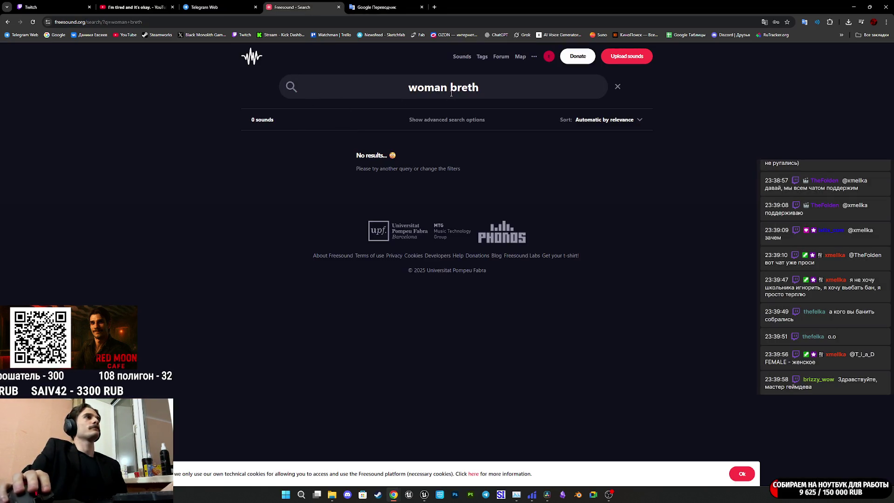
Fix the Freesound query to 'woman breath' and rerun it, getting 318 sounds.
left_click(515, 88)
key("BackSpace")
key("BackSpace")
type("ath")
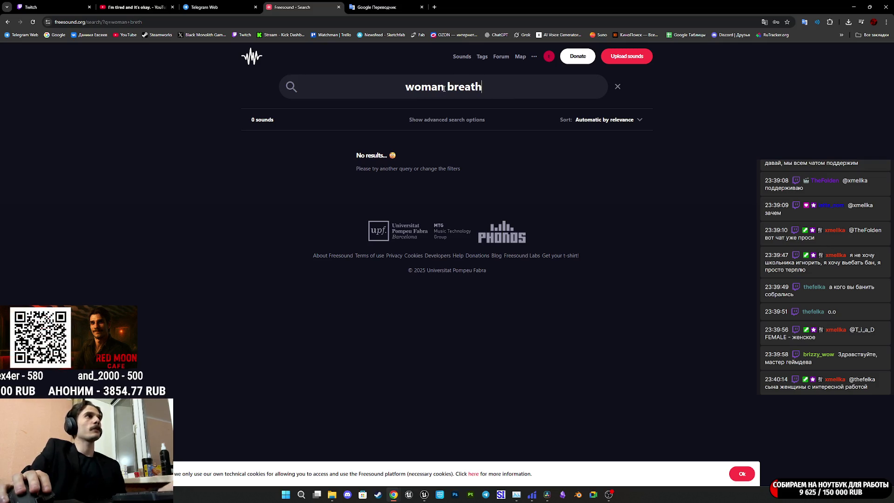
key("Return")
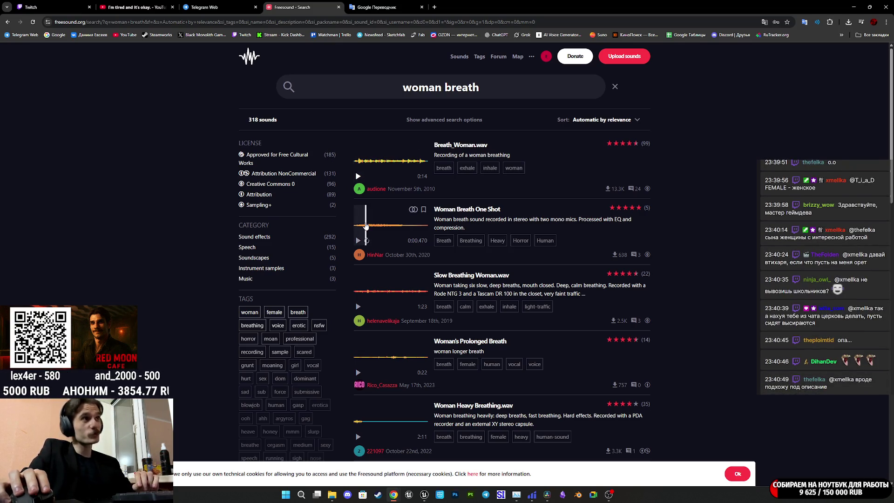
Preview Woman Breath One Shot, Slow Breathing Woman.wav, Woman's Prolonged Breath and Woman Heavy Breathing.wav.
left_click(357, 241)
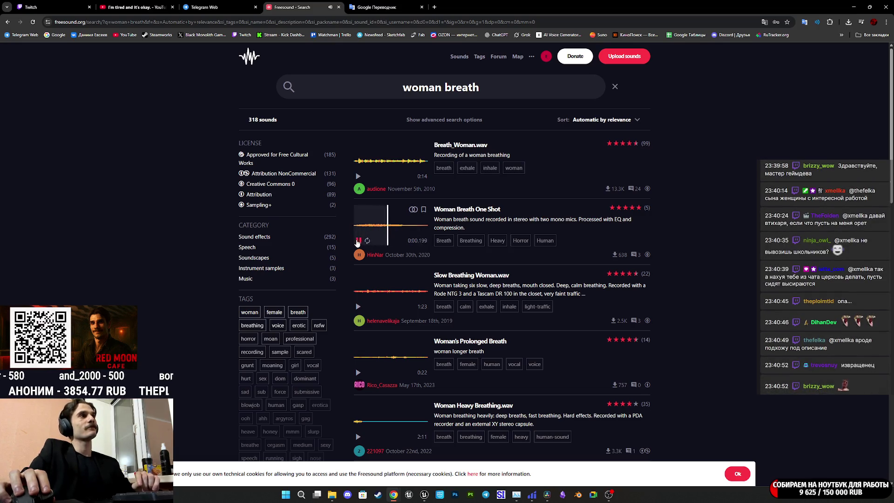
left_click(357, 307)
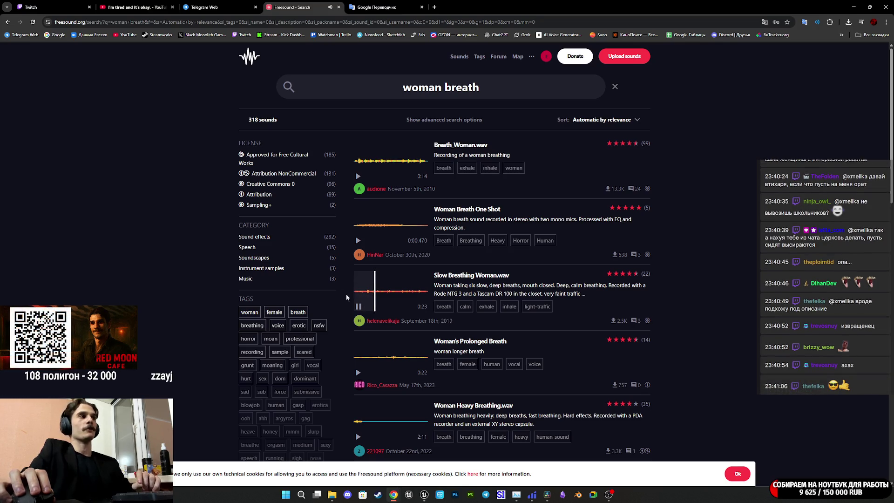
left_click(358, 373)
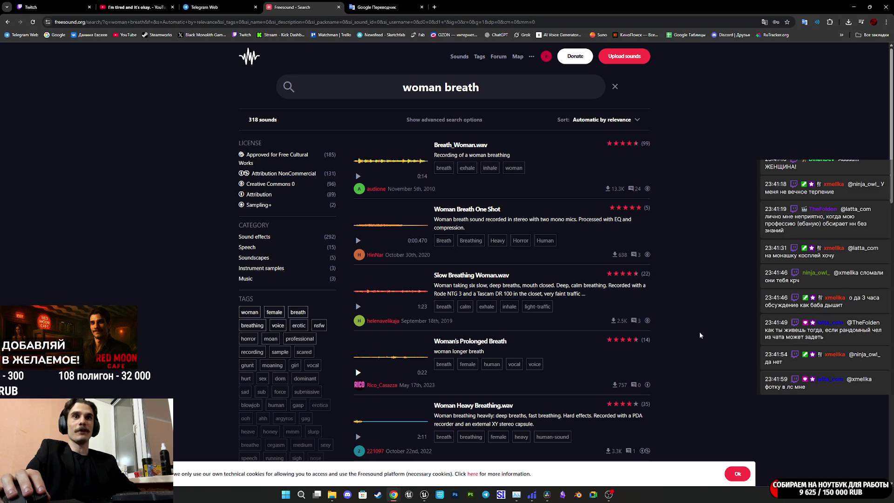
left_click(358, 373)
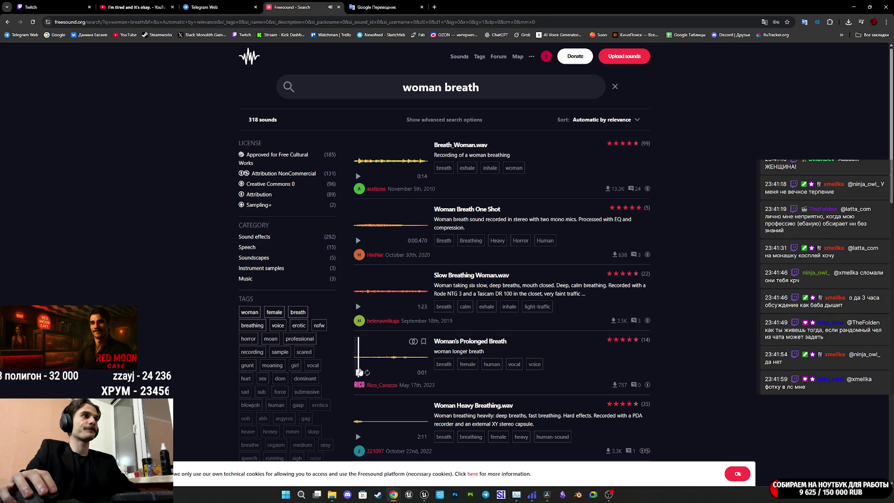
left_click(358, 436)
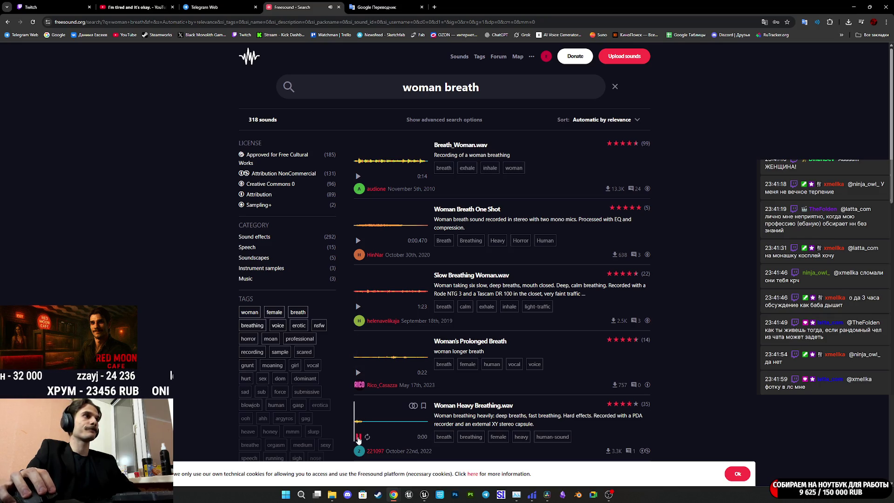
scroll(397, 363, "down", 2)
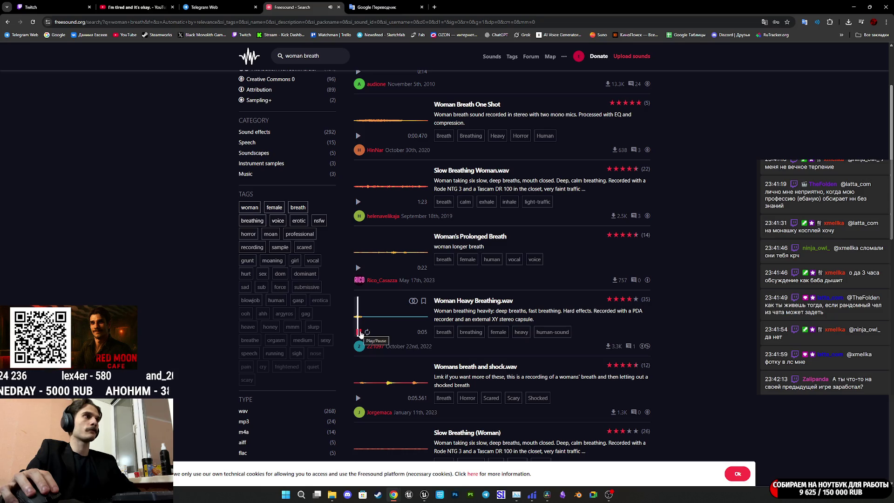
Preview Womans breath and shock.wav, Slow Breathing (Woman) and Woman Breathing ASMR 02.wav.
left_click(377, 319)
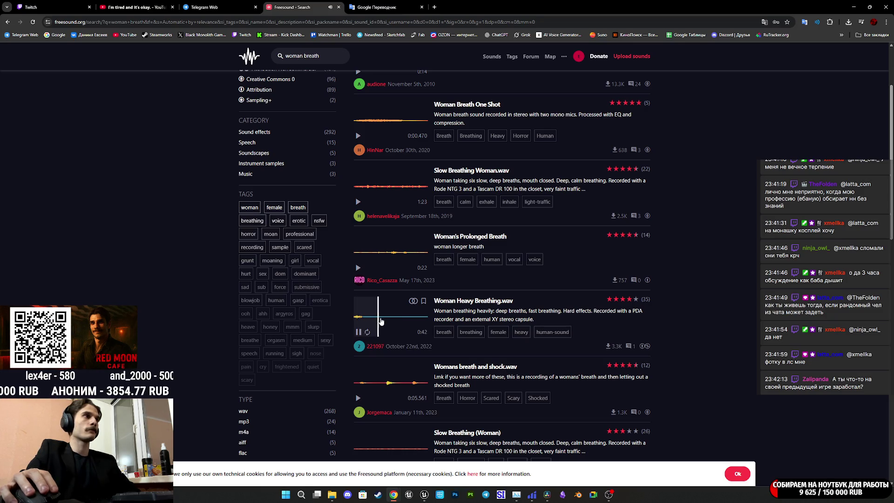
left_click(358, 332)
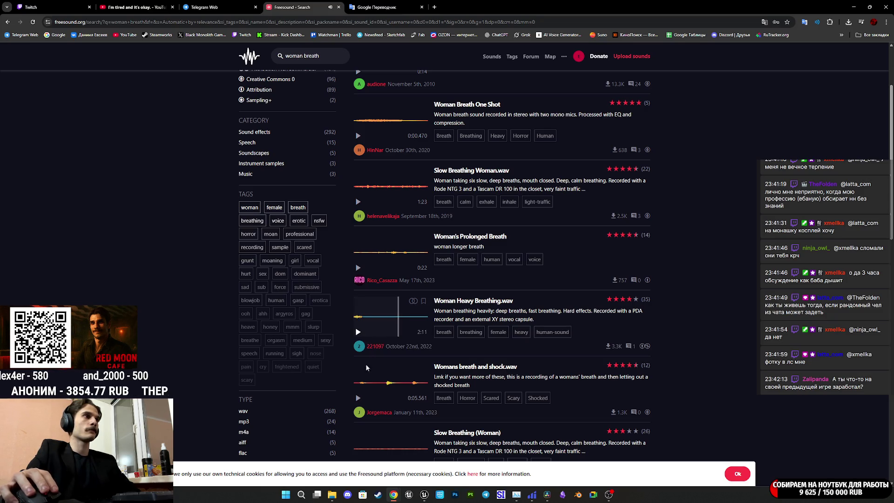
left_click(358, 397)
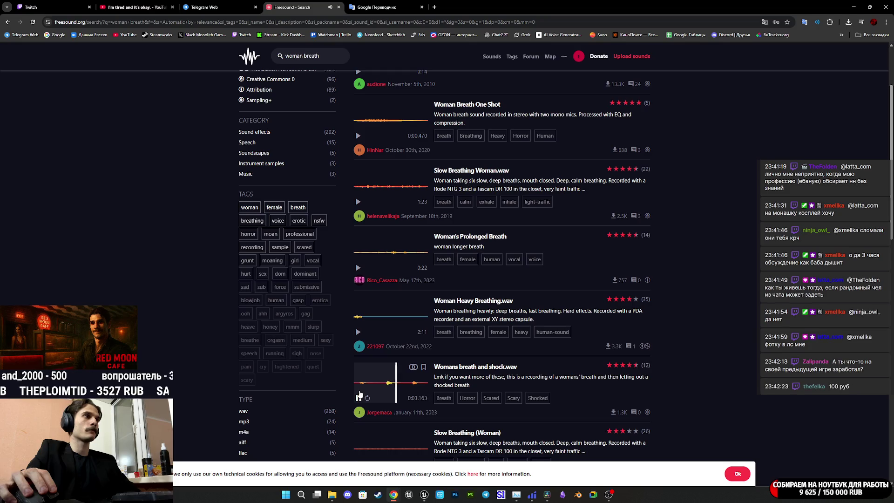
scroll(359, 395, "down", 2)
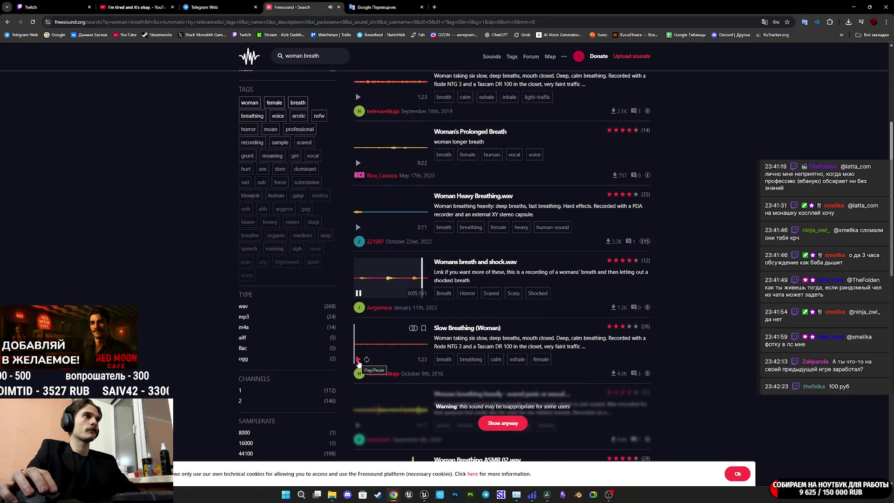
left_click(358, 360)
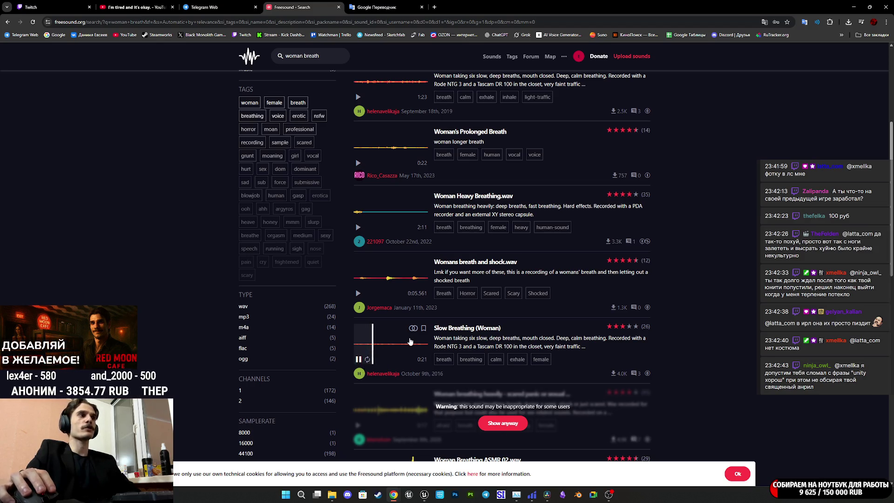
scroll(387, 331, "down", 4)
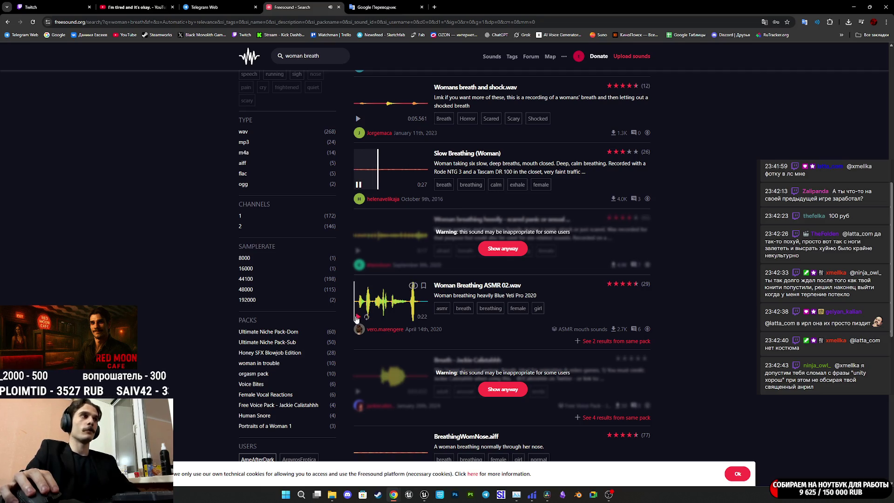
left_click(356, 318)
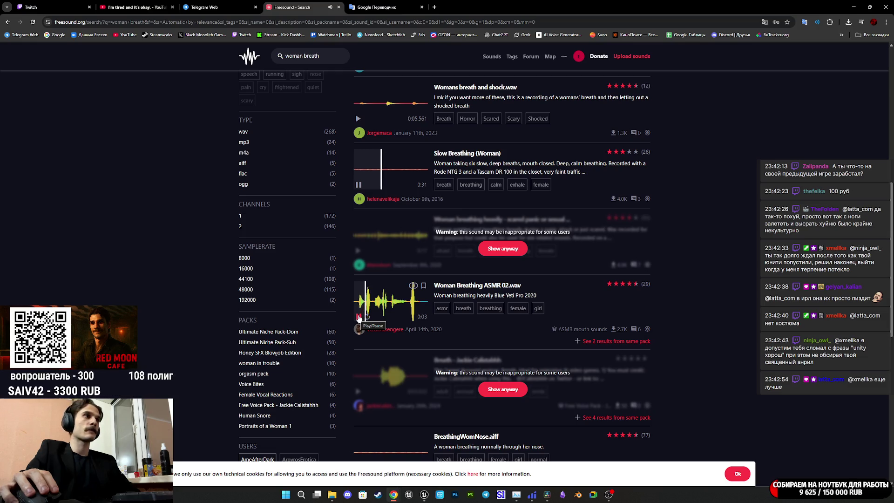
Preview frightened breathing.mp3, Women breath. Desirable. Dry+Reverb, woman-taking-shuddering-breath.wav and Frightened Breathing.aiff.
scroll(358, 318, "down", 5)
left_click(359, 322)
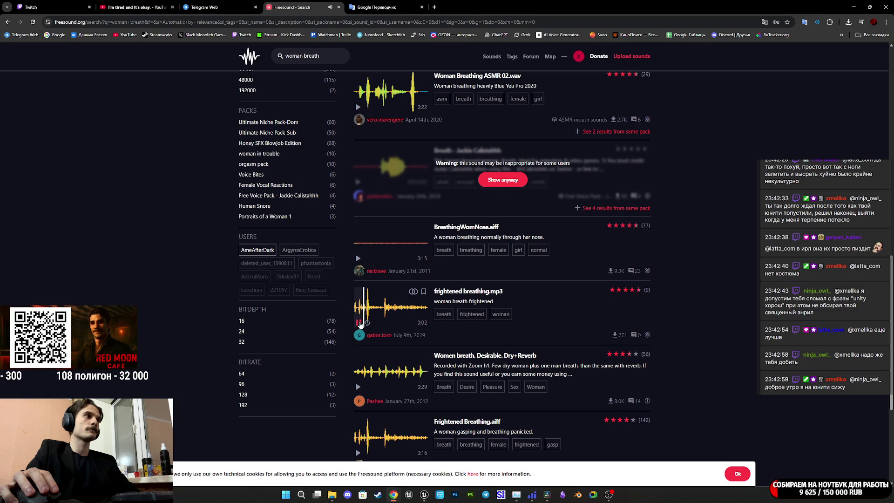
left_click(358, 386)
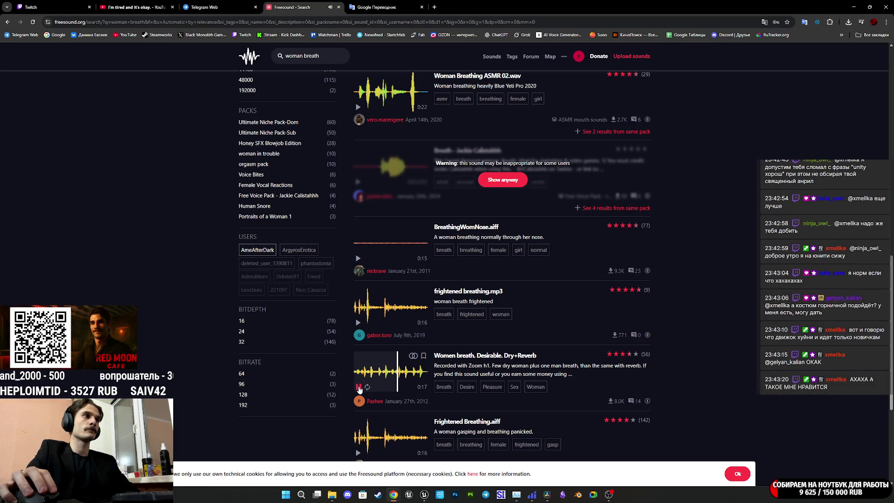
left_click(358, 386)
scroll(363, 372, "down", 2)
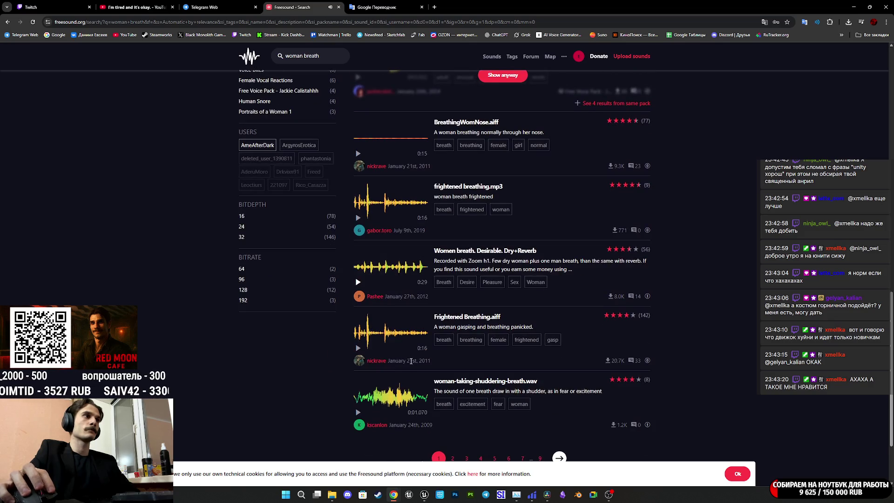
scroll(373, 358, "down", 1)
left_click(362, 342)
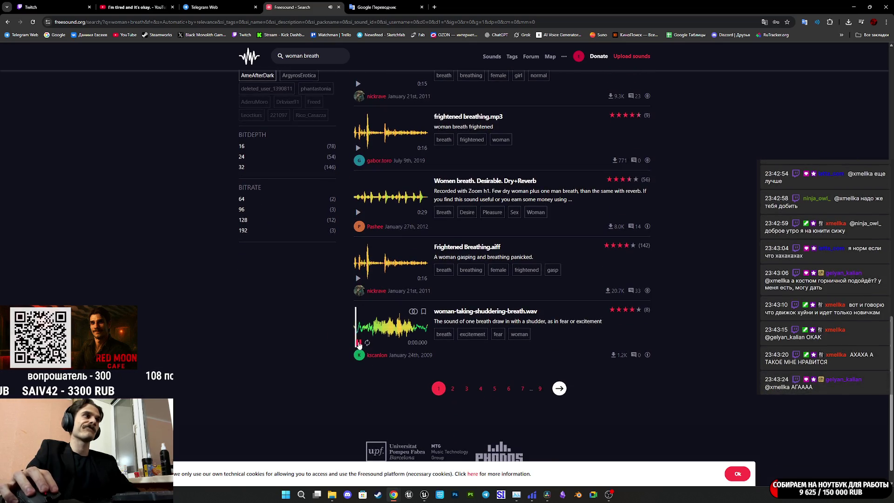
left_click(358, 279)
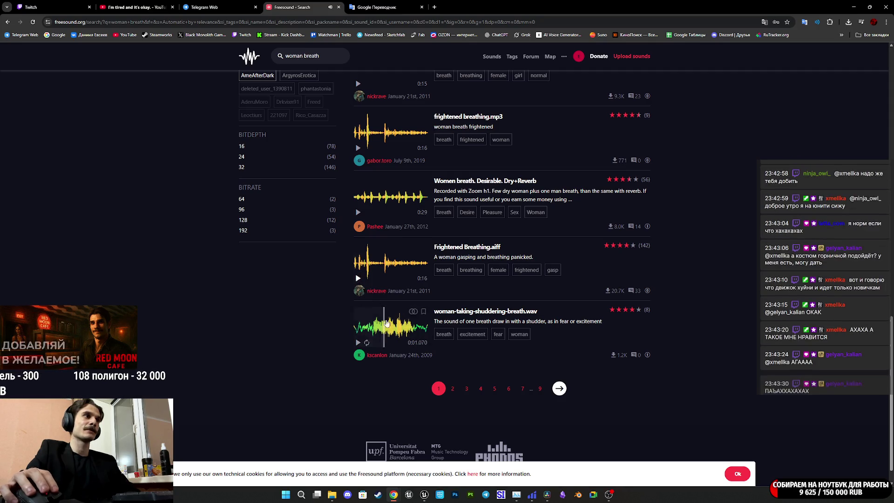
scroll(444, 318, "up", 15)
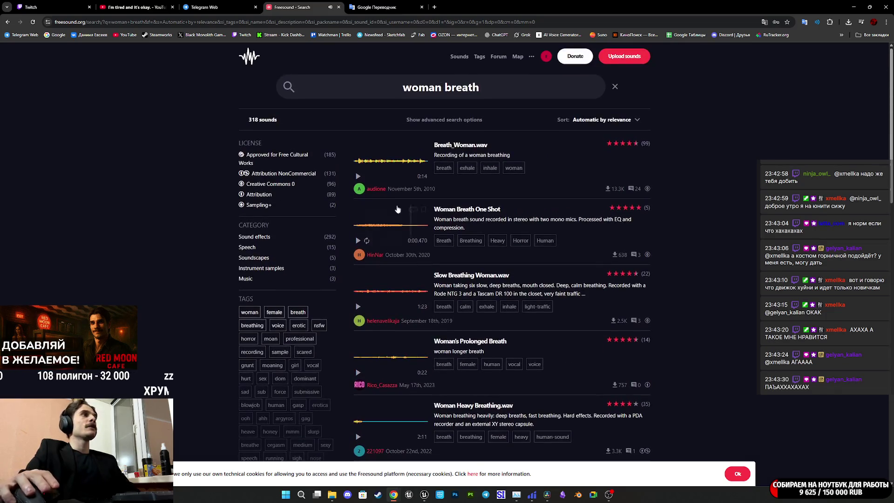
Preview Breath_Woman.wav and open its Freesound sound page in a new tab.
left_click(358, 241)
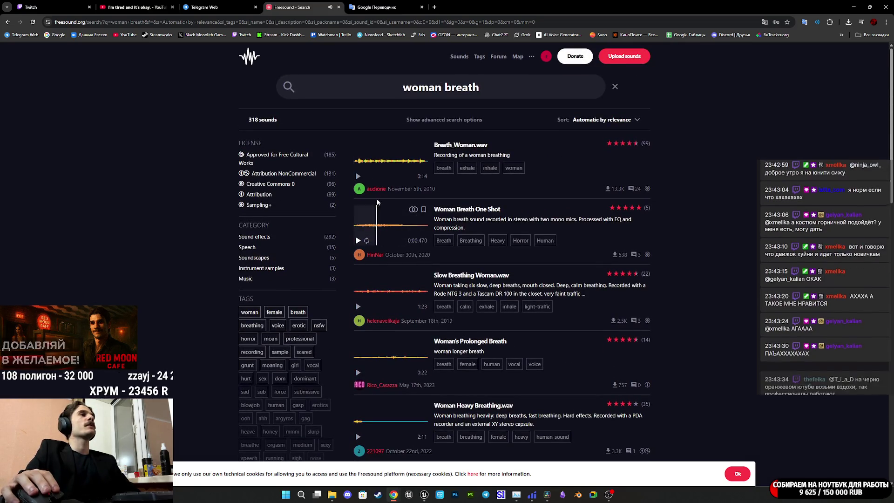
left_click(358, 176)
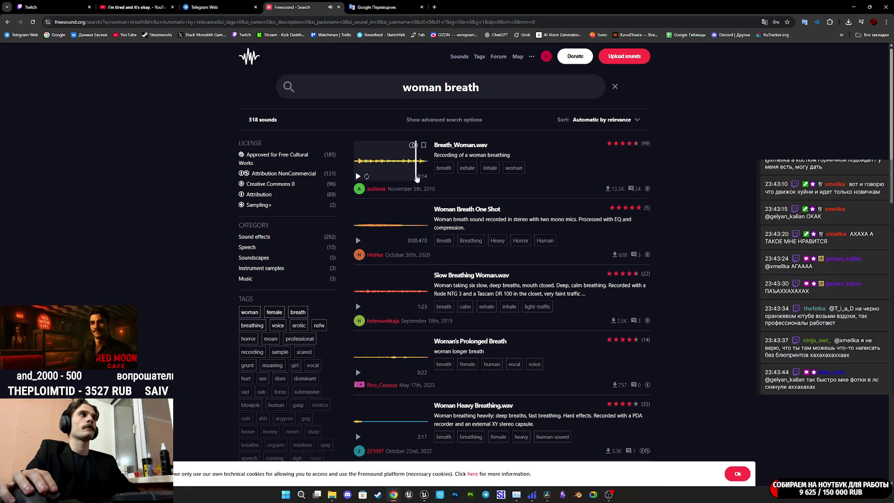
left_click(358, 176)
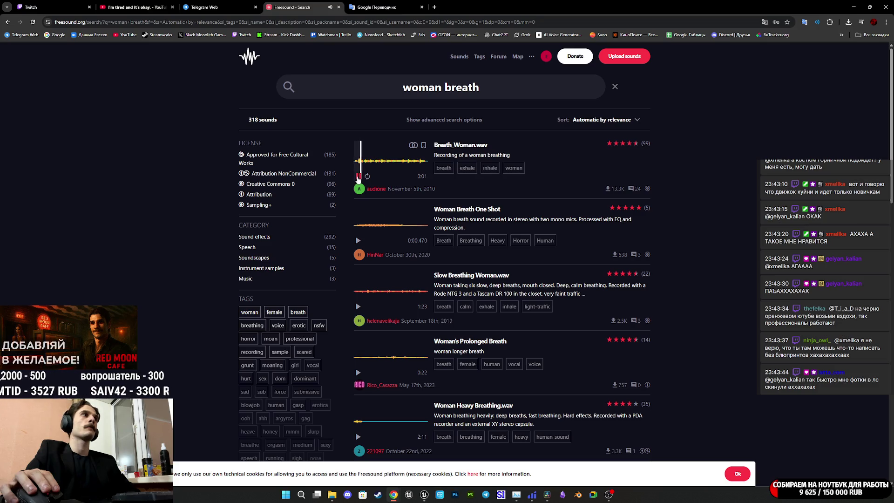
left_click(358, 176)
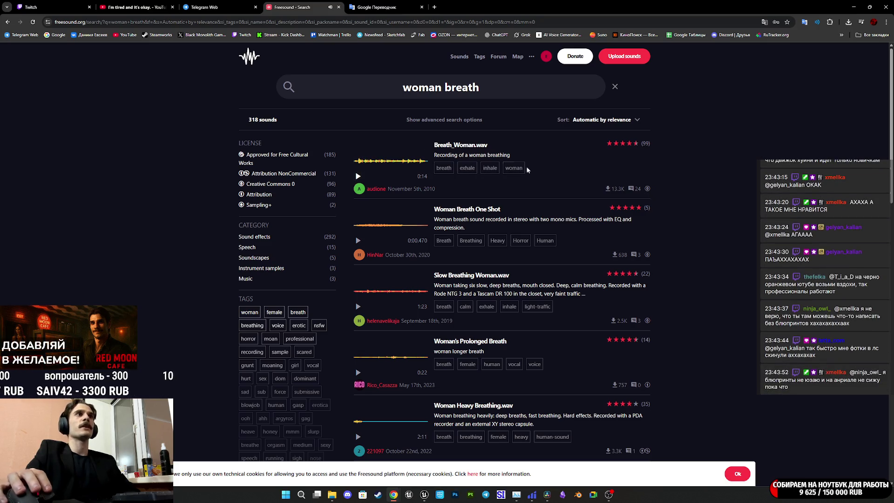
middle_click(461, 145)
left_click(386, 9)
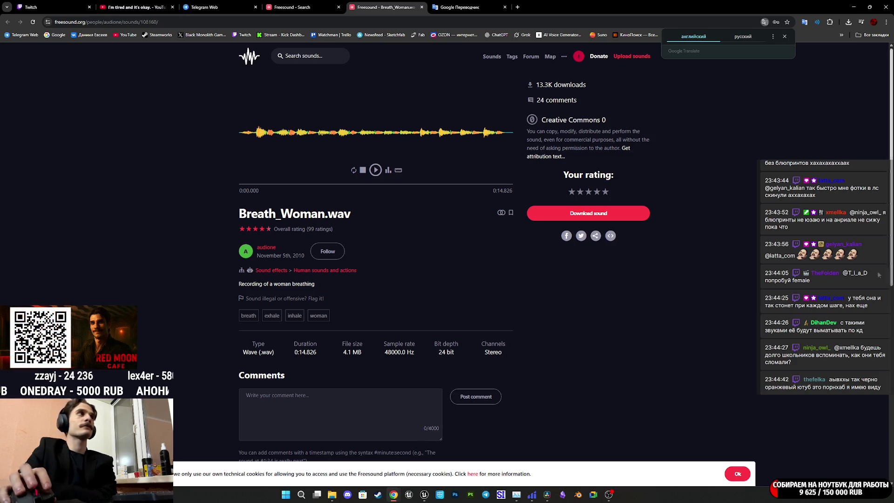
Download Breath_Woman.wav, saving it as 108160__audione__breath_woman.wav (4.1 MB).
left_click(47, 4)
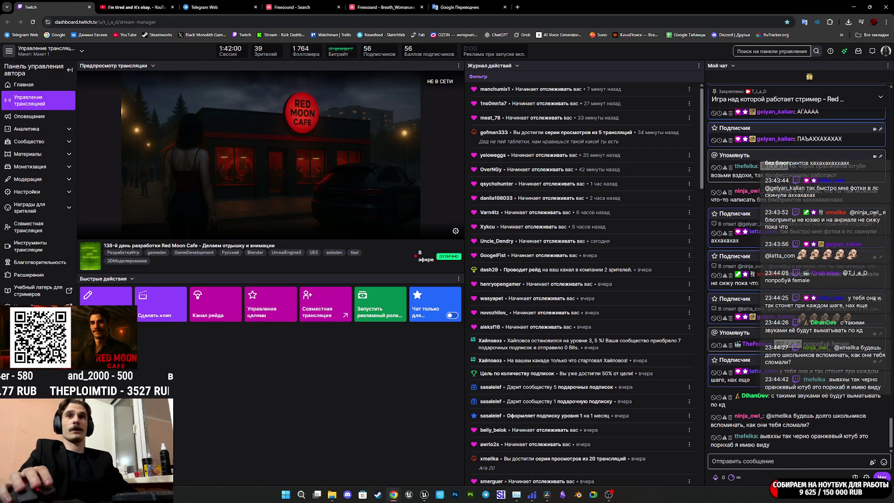
left_click(471, 4)
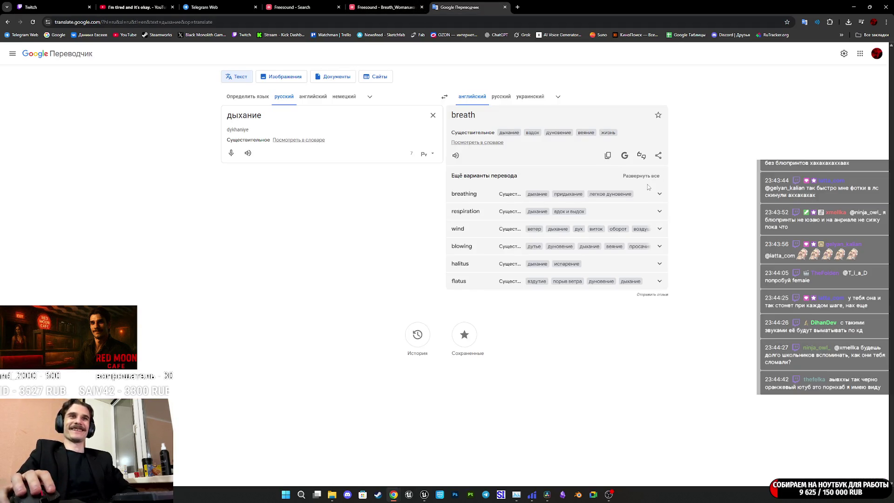
left_click(386, 7)
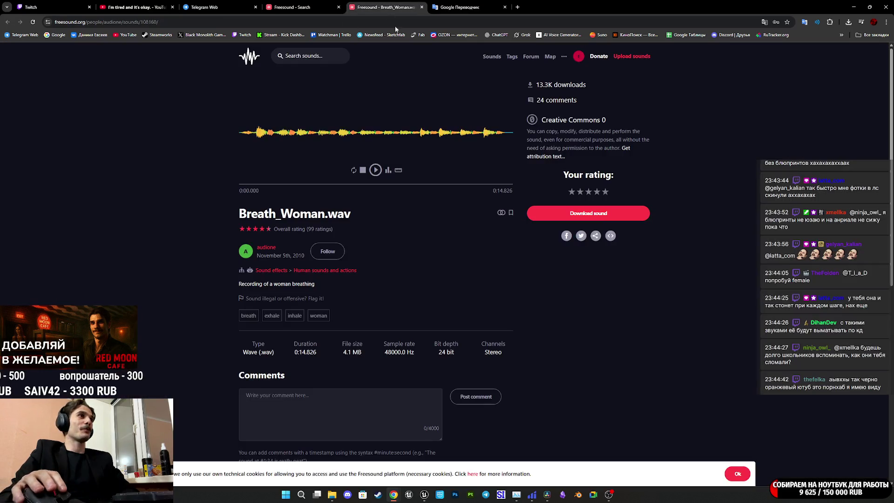
left_click(560, 214)
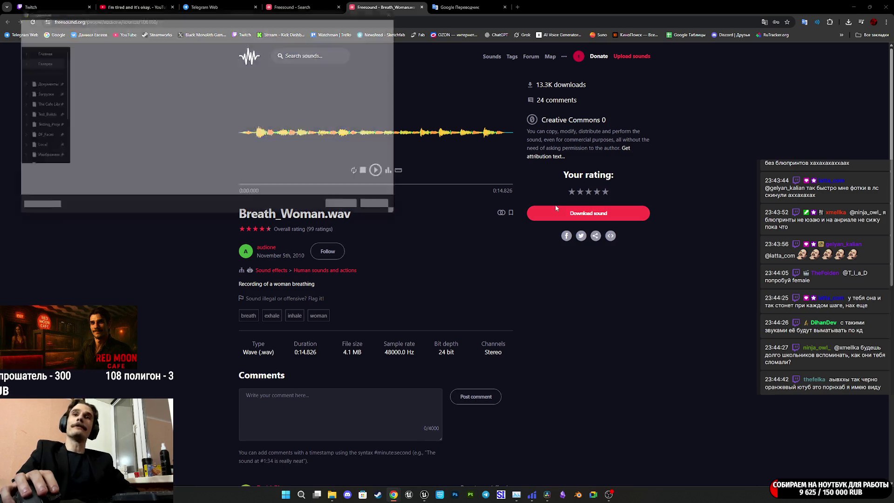
left_click(357, 213)
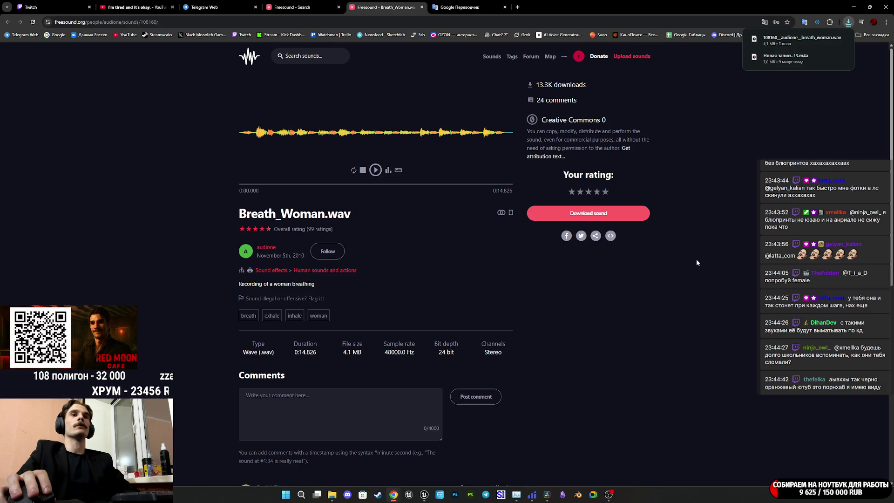
left_click(298, 7)
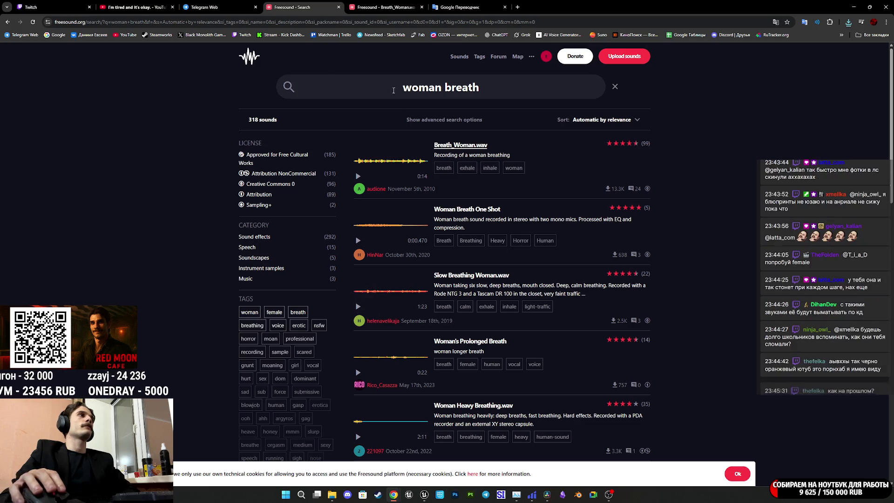
Narrow the search to 'woman breath tired' (3 sounds) and play out-of-breath_woman_slow.wav on loop.
left_click(514, 85)
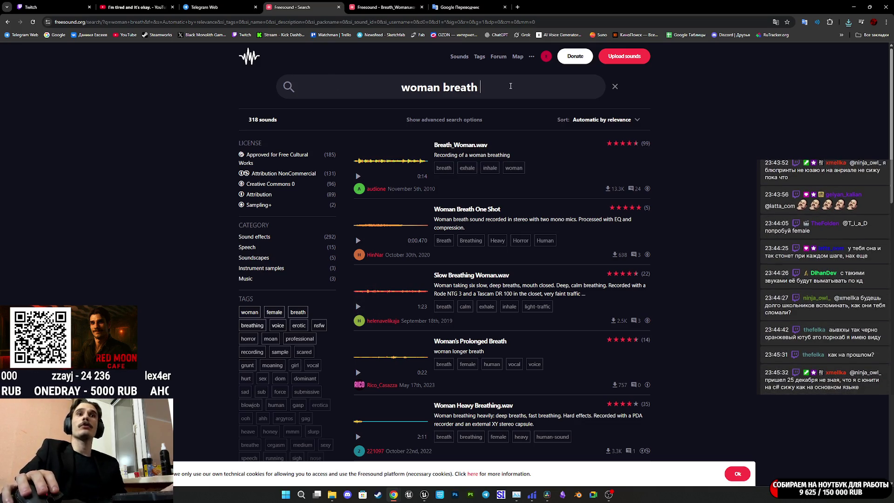
type("ешкув")
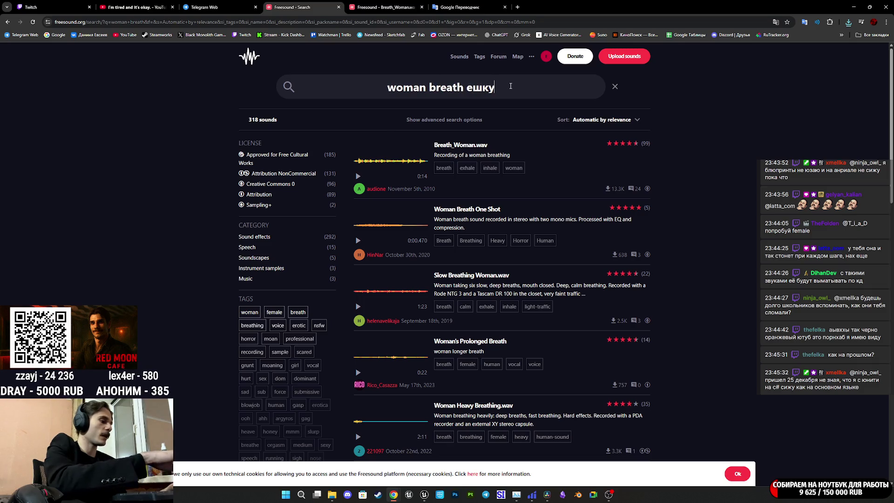
key("BackSpace")
key("BackSpace")
key("BackSpace")
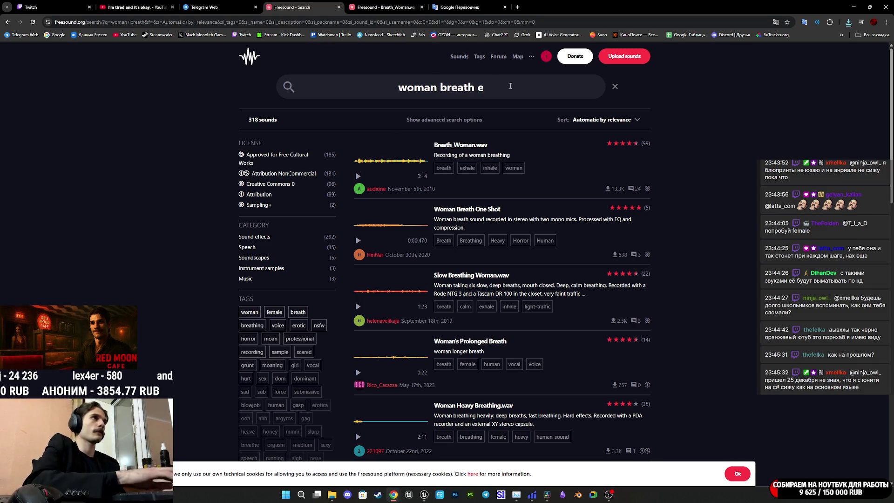
type("tired")
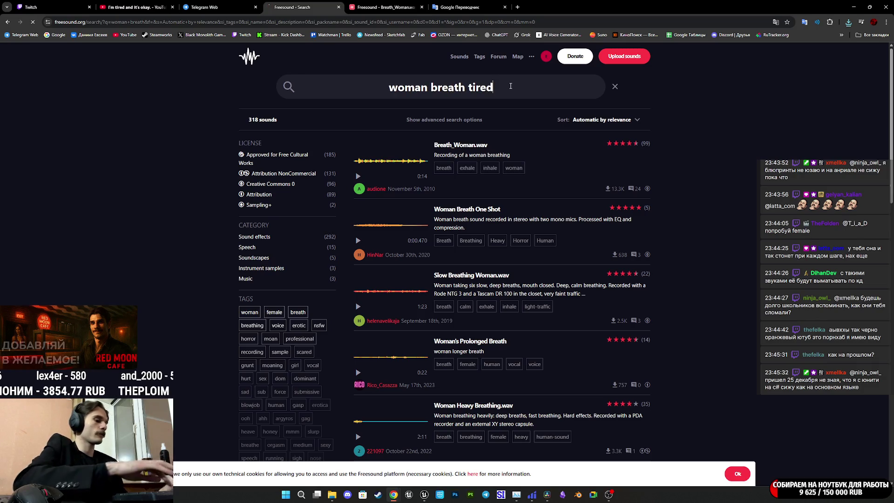
key("Return")
left_click(361, 176)
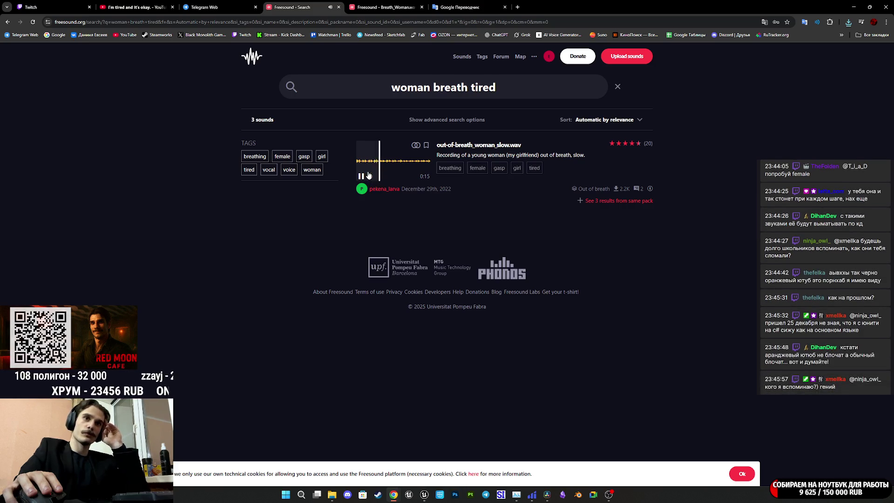
left_click(372, 176)
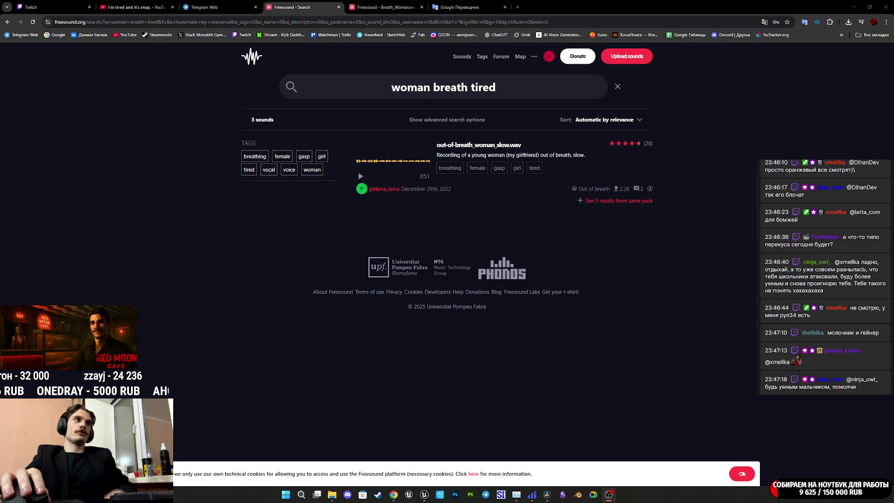
Switch back to DaVinci Resolve's Untitled Project 4 with Новая запись 13.m4a on Timeline 1.
key("alt+Tab")
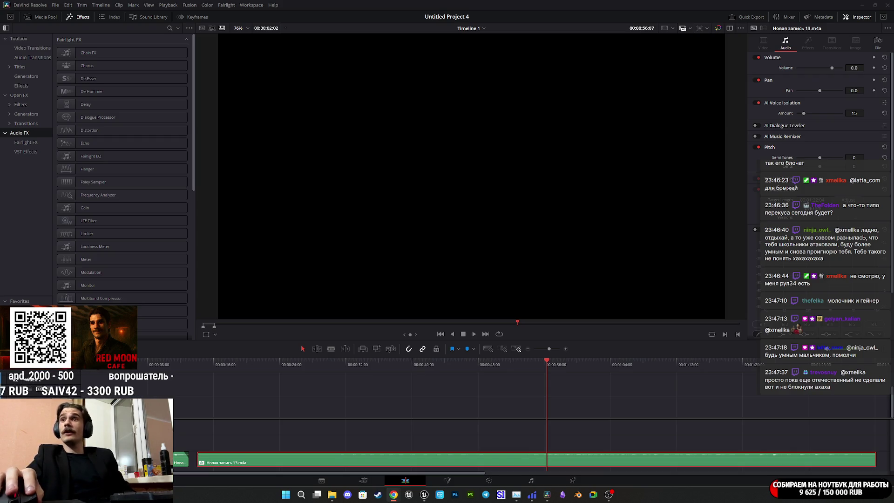
Bring the Twitch stream dashboard in Chrome in front of DaVinci Resolve.
key("alt+Tab")
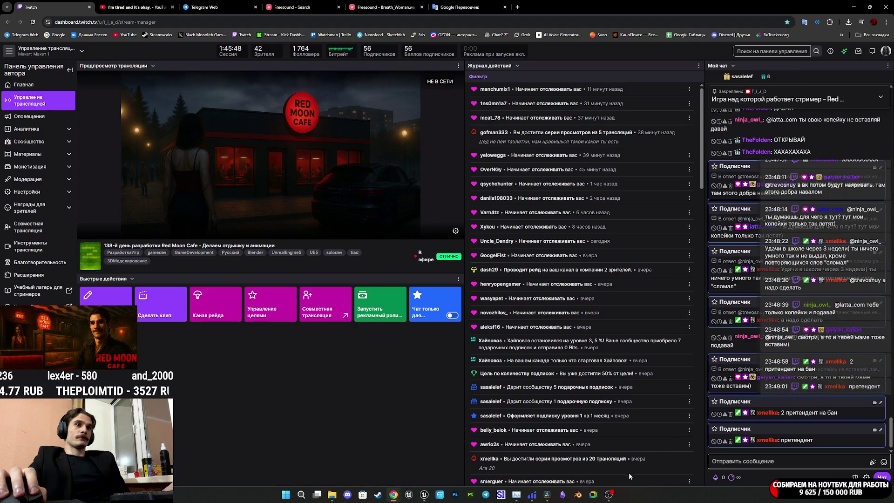
Back in Resolve, play back the old voice recording clip, then delete it from the timeline.
mouse_move(547, 497)
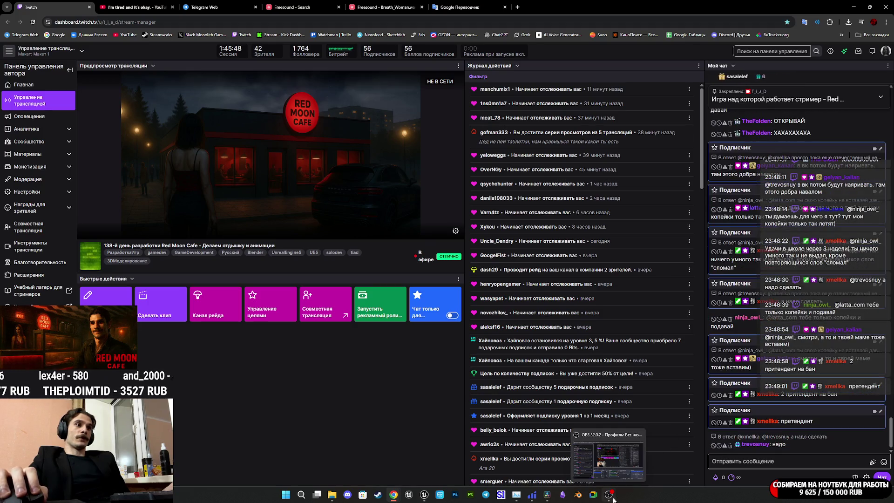
left_click(548, 497)
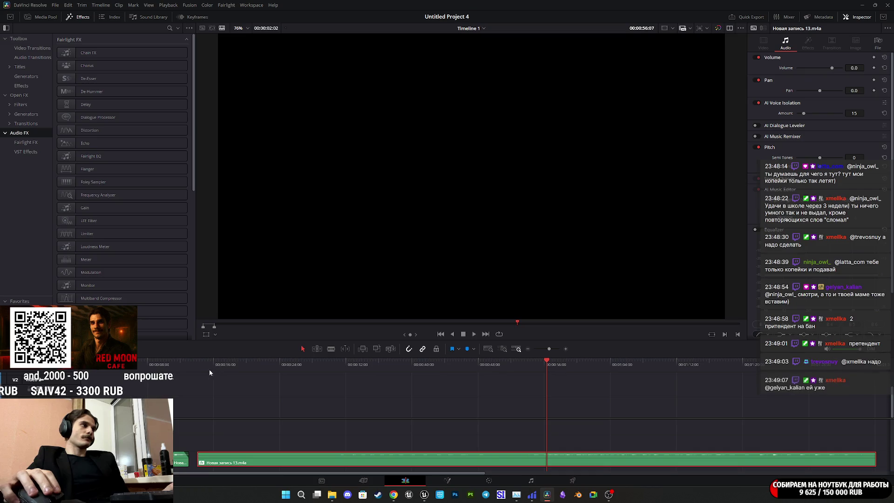
left_click(538, 361)
key("space")
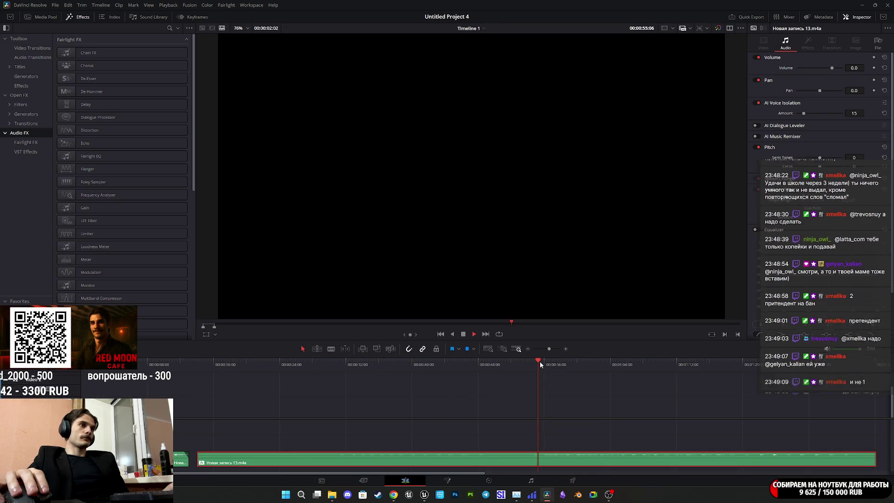
scroll(563, 405, "down", 3)
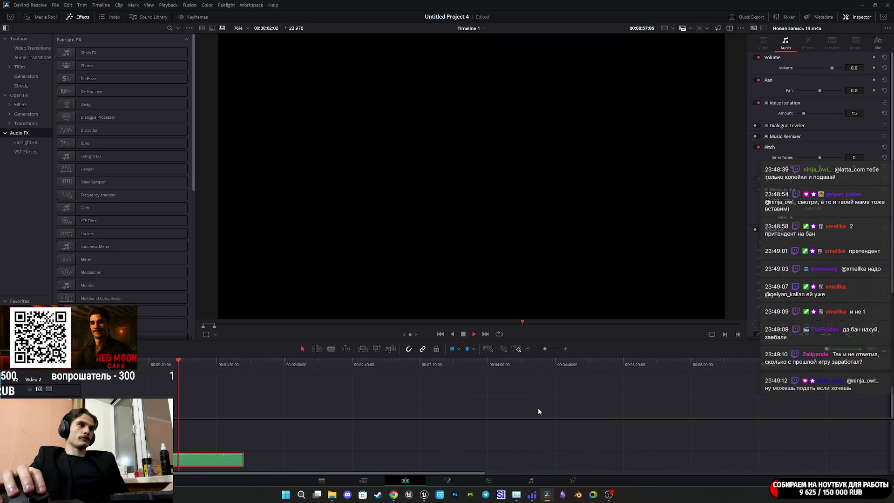
left_click(219, 368)
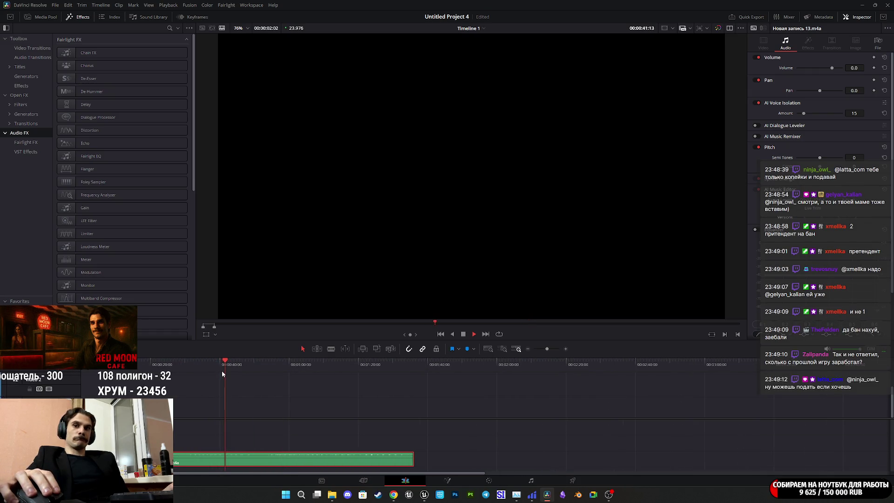
key("space")
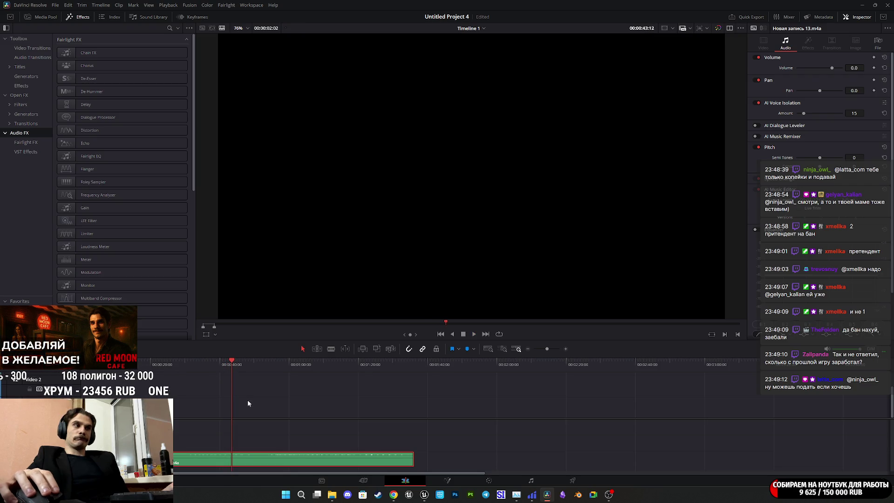
key("Delete")
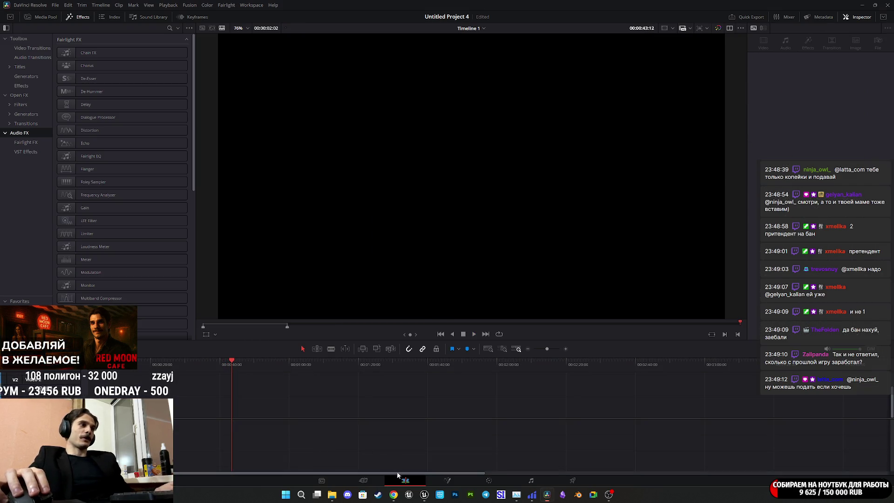
Check the Twitch dashboard and Unreal Editor briefly, then return to DaVinci Resolve.
mouse_move(393, 494)
left_click(401, 468)
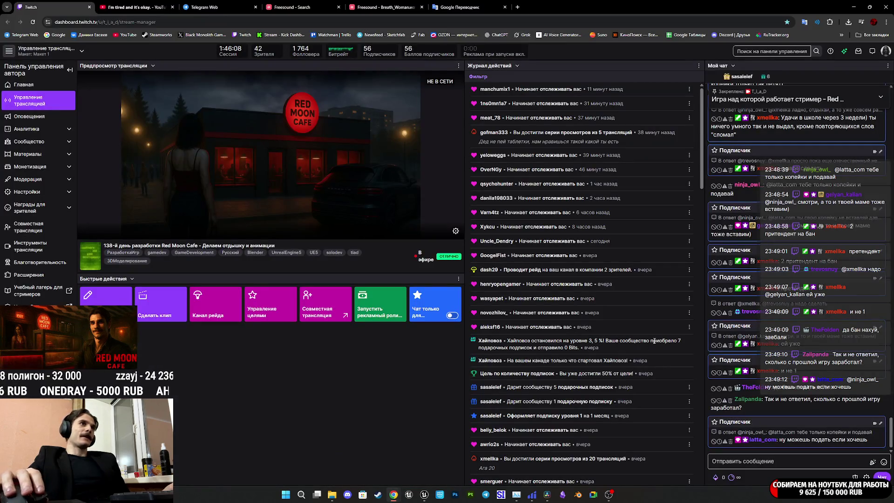
left_click(427, 496)
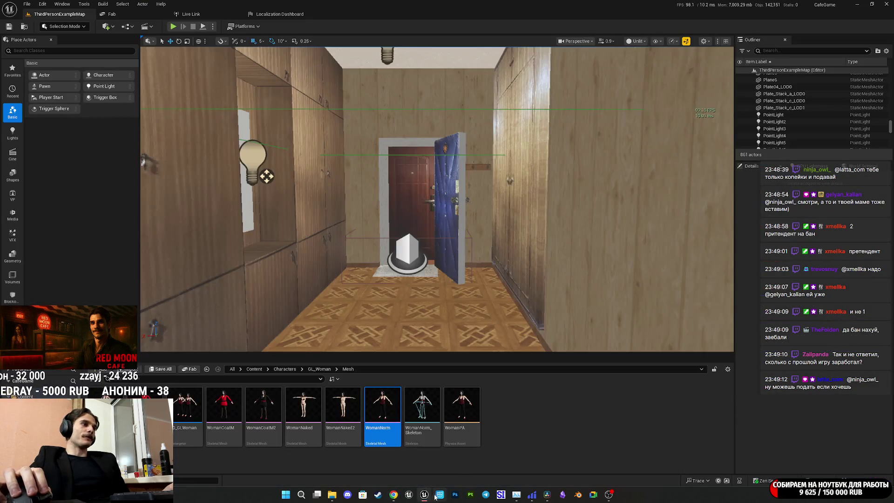
left_click(547, 498)
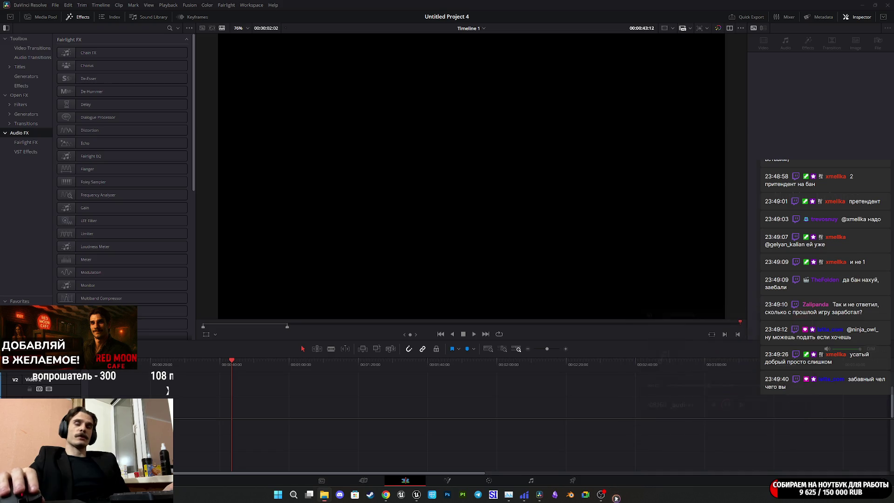
Drop 108160__audione__breath_woman.wav onto Timeline 1 and preview its ending.
mouse_move(450, 449)
left_mouse_down()
mouse_move(233, 454)
mouse_move(217, 463)
left_mouse_up()
left_click(219, 362)
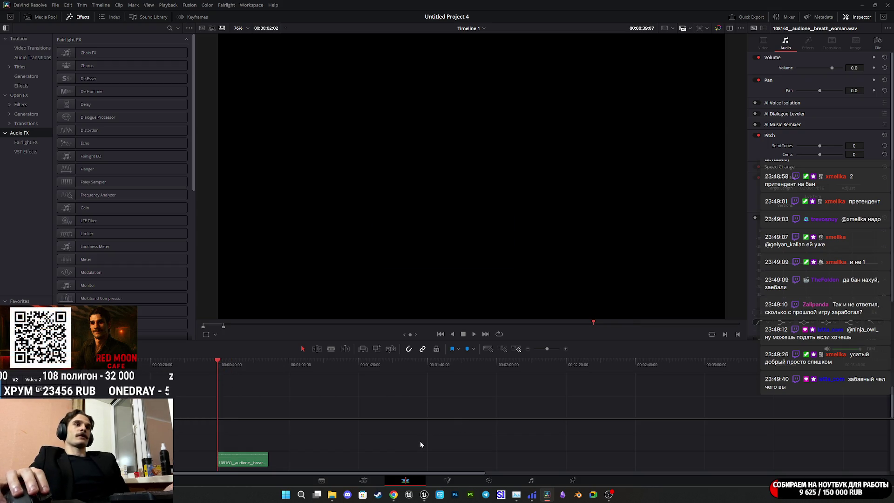
scroll(483, 432, "up", 4)
key("space")
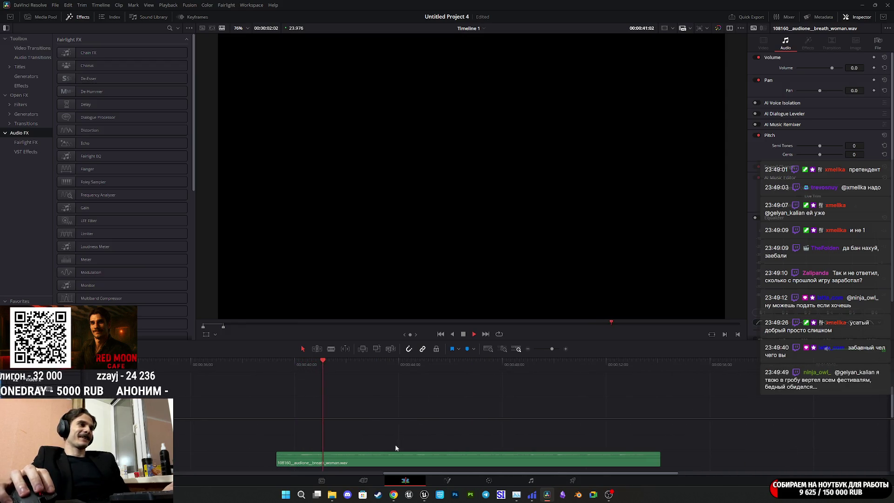
left_click(628, 362)
left_click(623, 364)
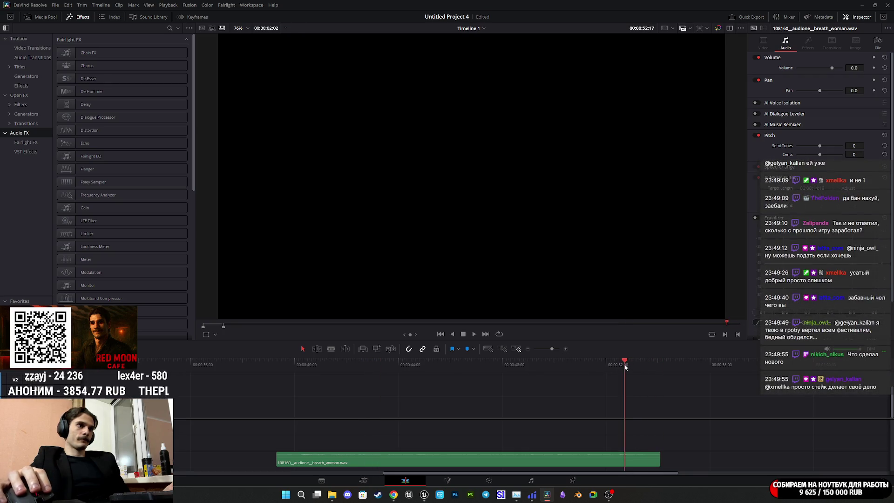
key("space")
left_click(605, 368)
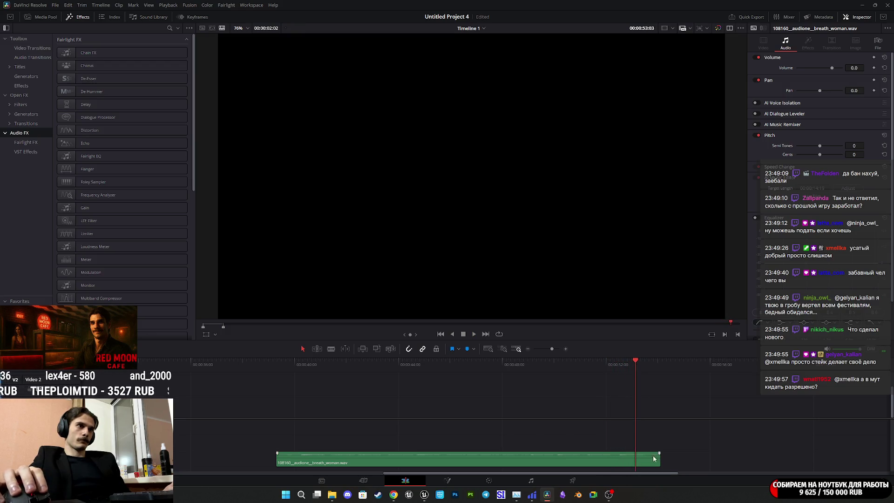
Trim the breath clip's end back and replay it from near the start.
left_click_drag(659, 460, 635, 459)
left_click(281, 365)
key("space")
left_click(277, 364)
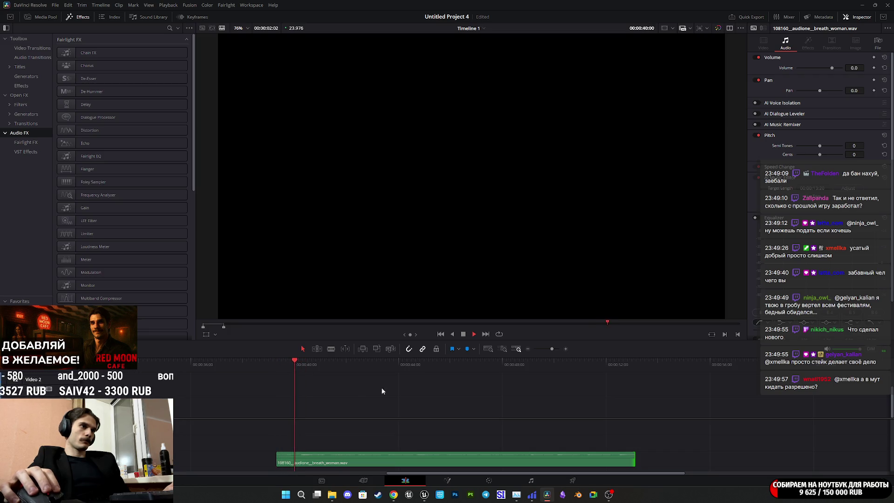
left_click(612, 363)
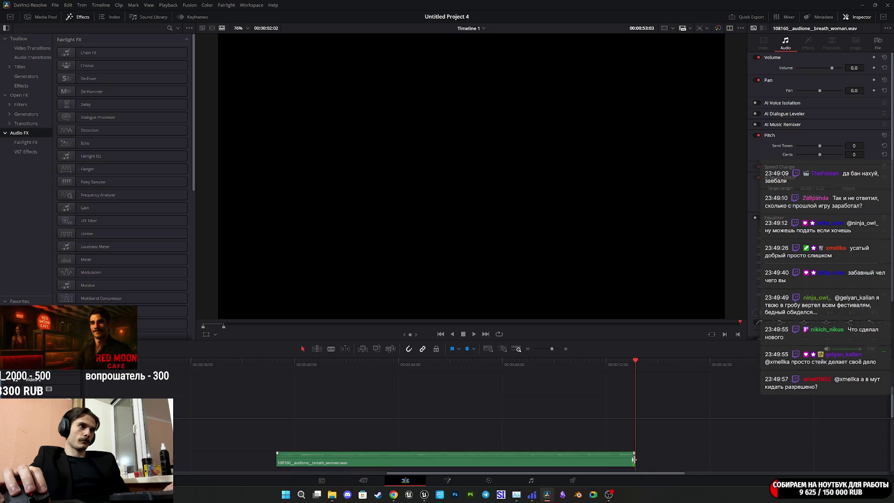
scroll(521, 461, "up", 3)
Extend the clip's end slightly, then re-trim it to where the breath ends.
left_click_drag(485, 461, 542, 460)
key("space")
left_click(448, 364)
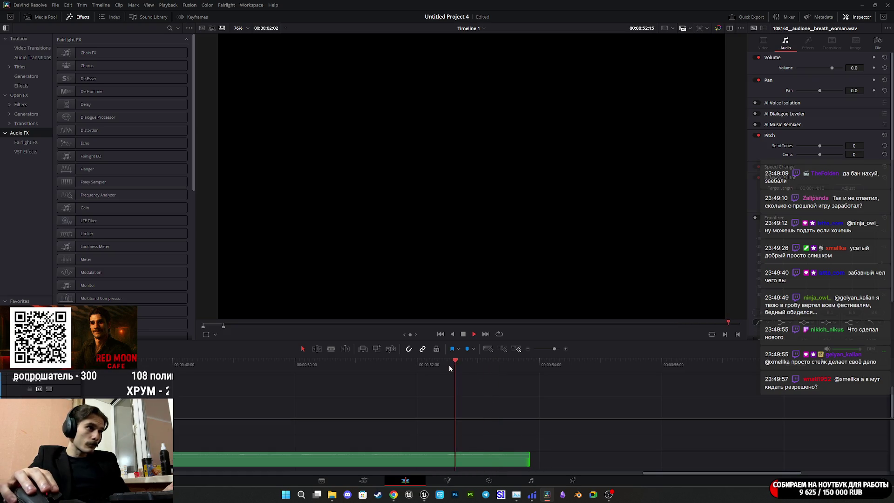
key("space")
left_click_drag(484, 361, 488, 361)
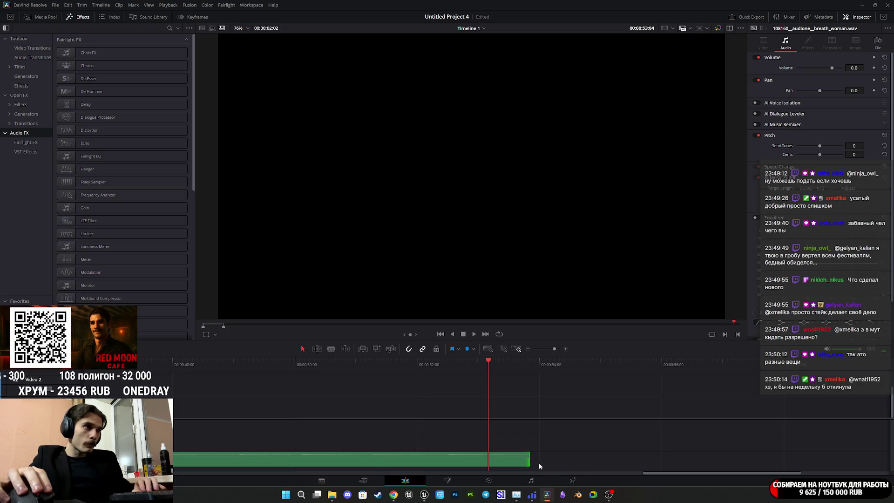
left_click_drag(529, 460, 488, 460)
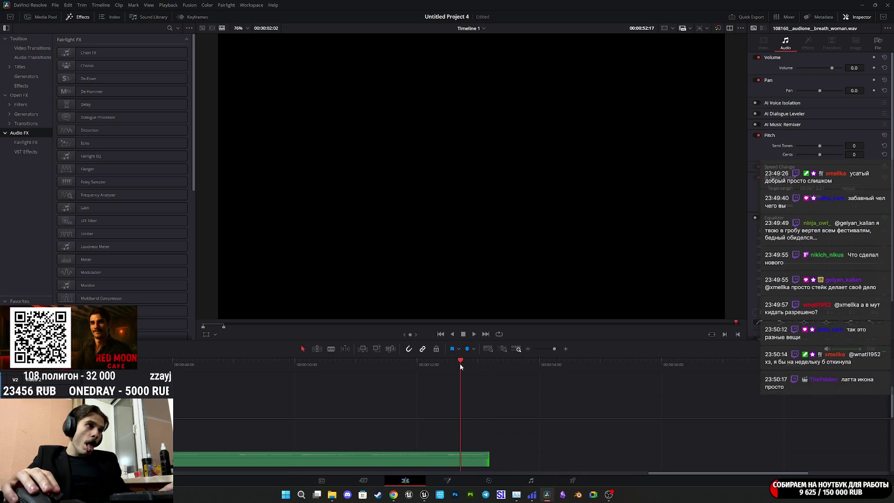
mouse_move(468, 366)
left_mouse_down()
mouse_move(458, 372)
mouse_move(486, 433)
left_mouse_up()
Replay the trimmed ending and mark the breath clip's span as the in/out range.
left_click(444, 362)
key("space")
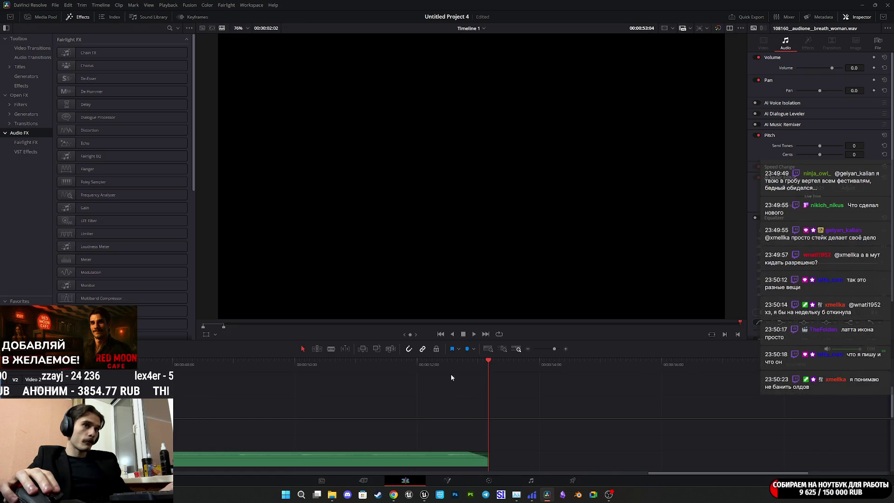
scroll(450, 373, "down", 5)
key("x")
left_click(277, 363)
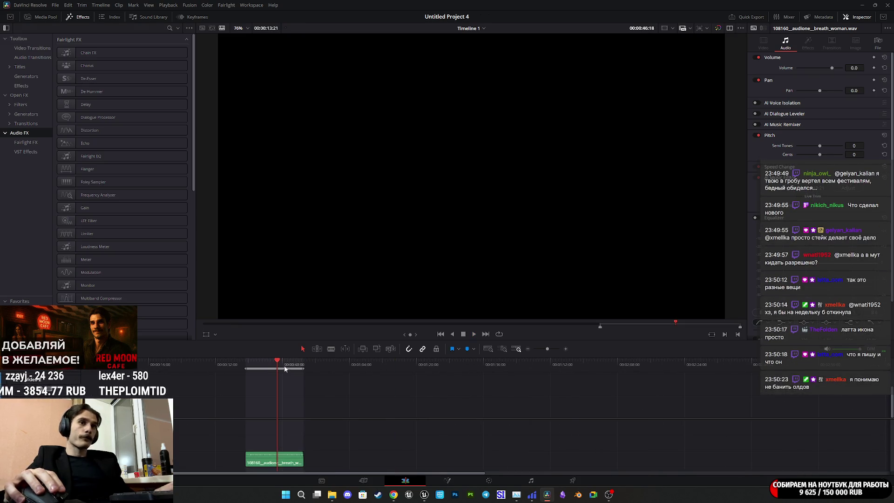
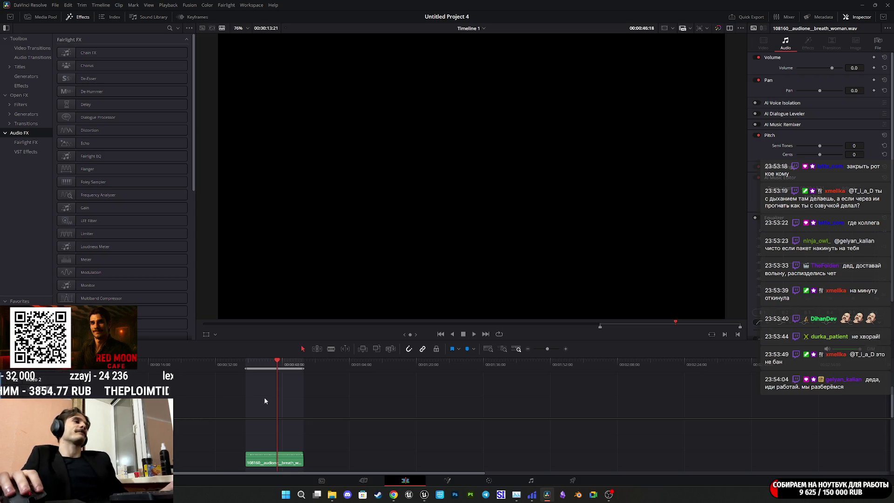
Play the breath clip from its start, stop it, then switch to the Deliver page.
left_click(246, 362)
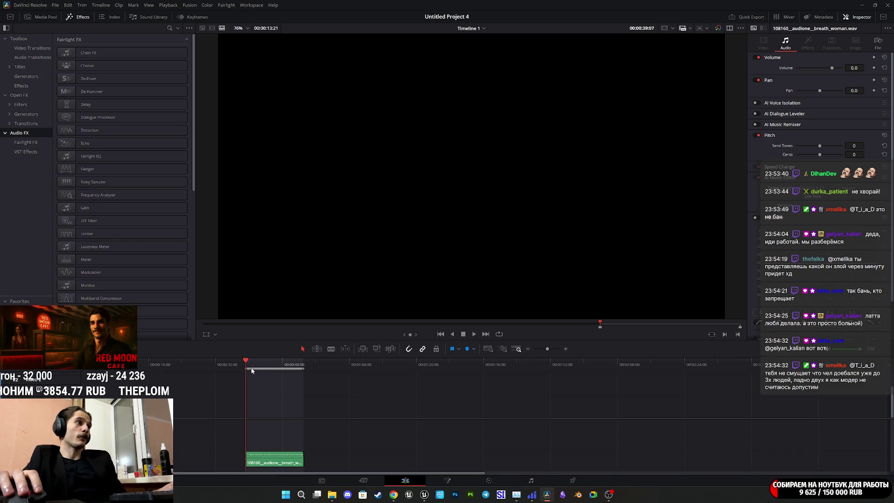
scroll(280, 395, "up", 5)
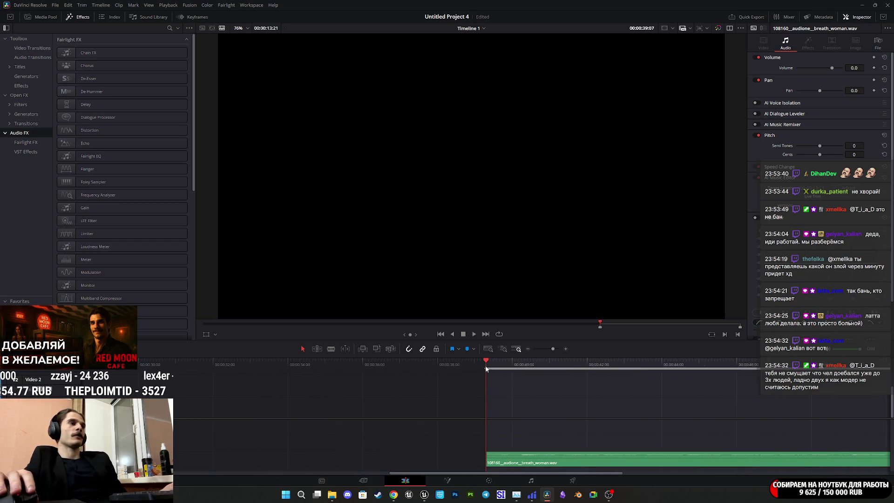
key("space")
scroll(548, 402, "down", 3)
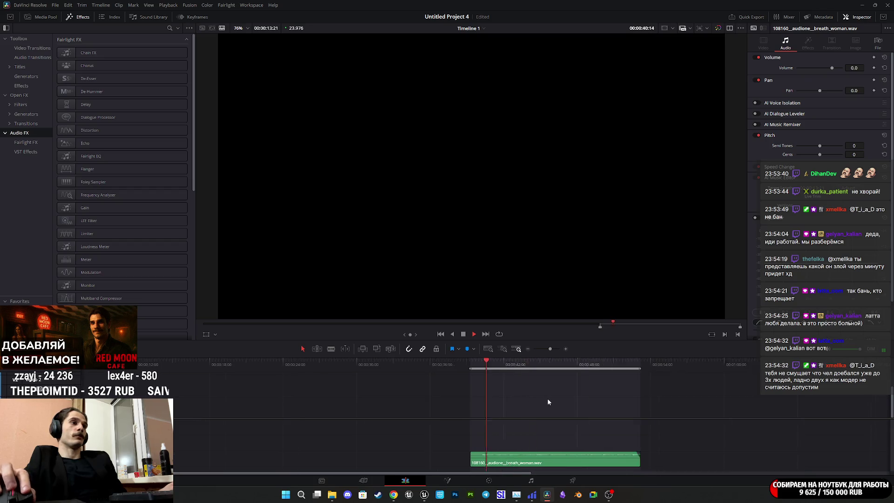
scroll(548, 402, "down", 2)
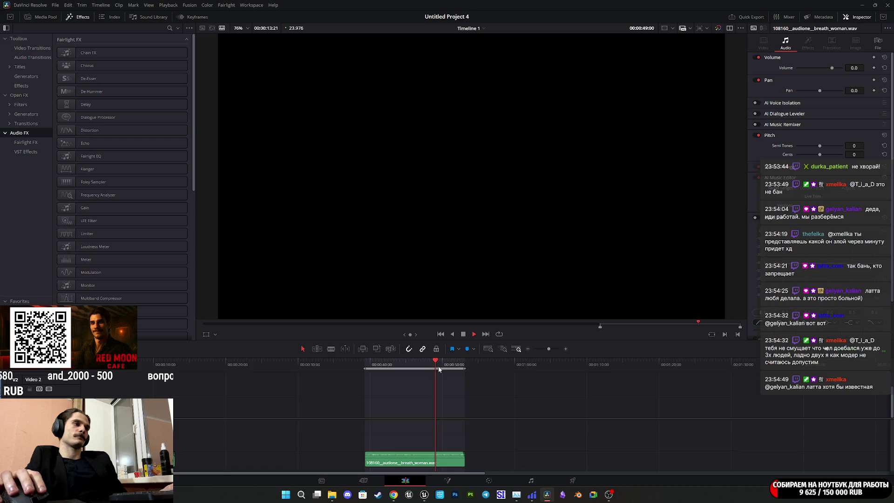
key("space")
left_click(573, 481)
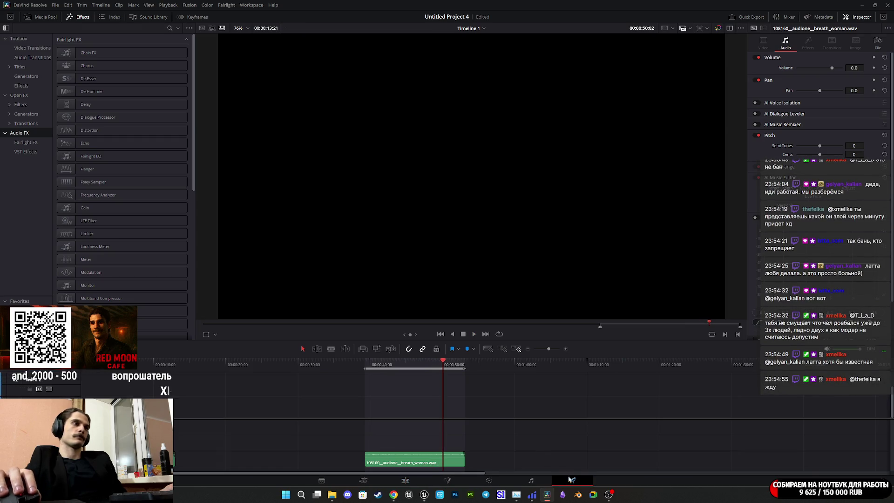
Set the render's audio format to Wave and open the Location browser.
left_click(83, 124)
left_click(41, 123)
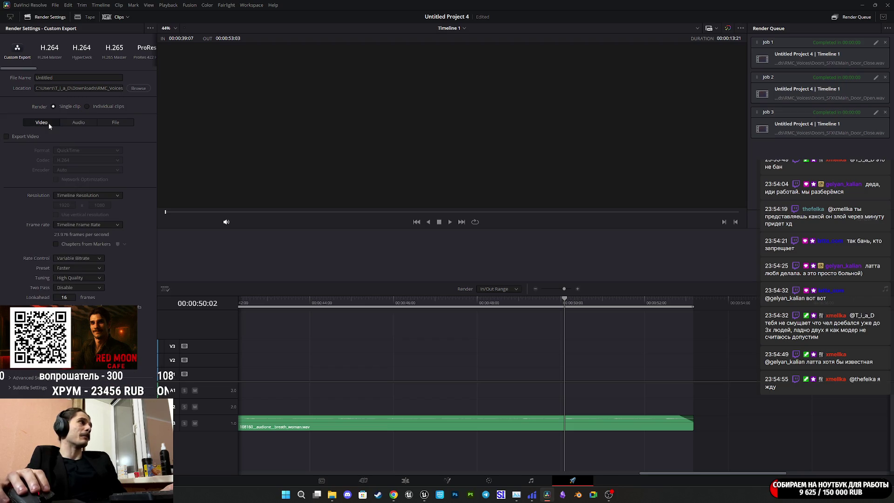
left_click(70, 124)
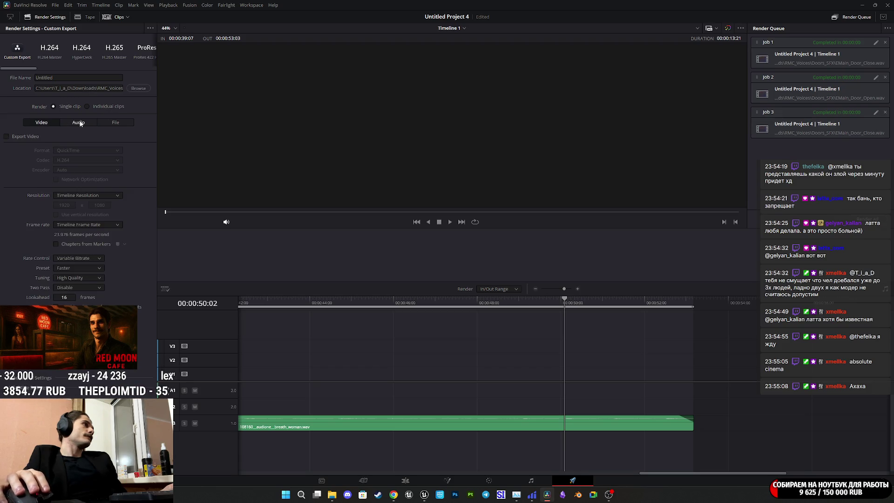
left_click(71, 150)
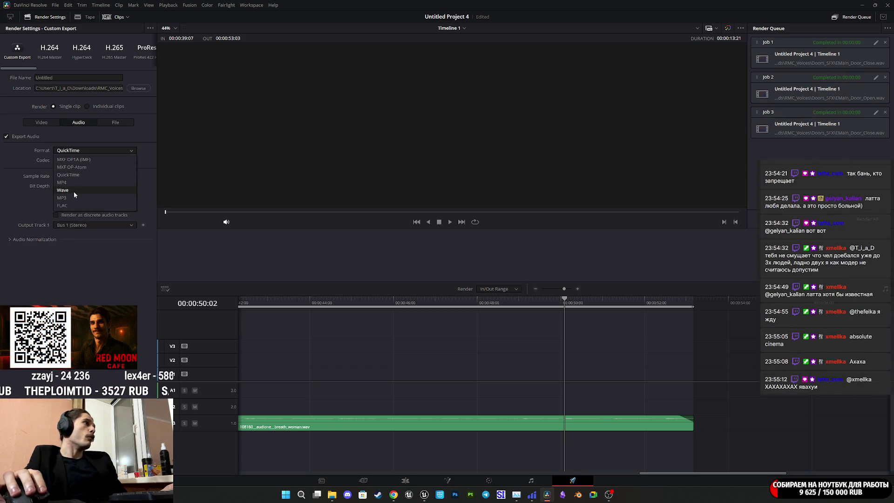
left_click(74, 190)
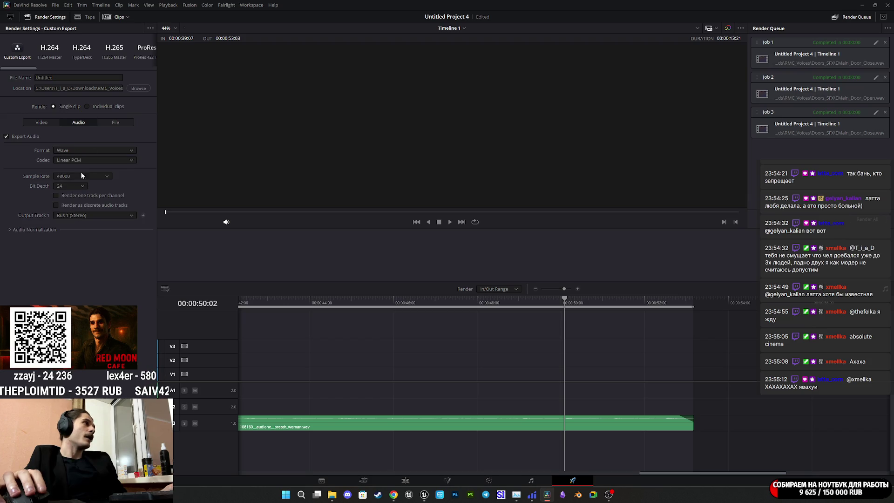
left_click(137, 88)
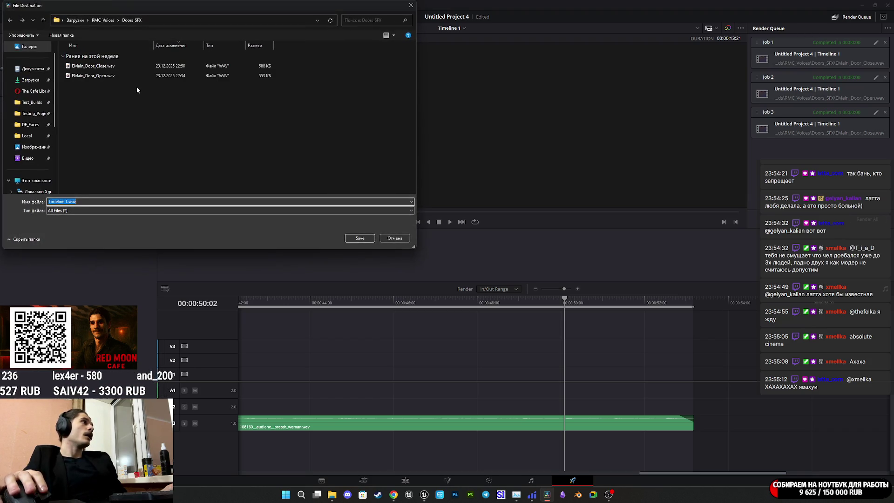
Set the render destination to RMC_Voices > Human_SFX with file name Woman_Breath.
left_click(104, 20)
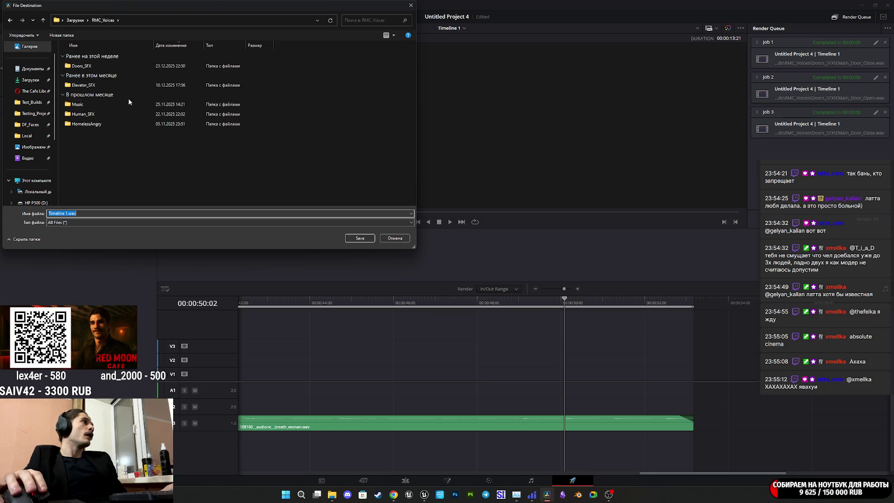
double_click(101, 116)
left_click(88, 214)
key("ctrl+a")
type("Woman_B")
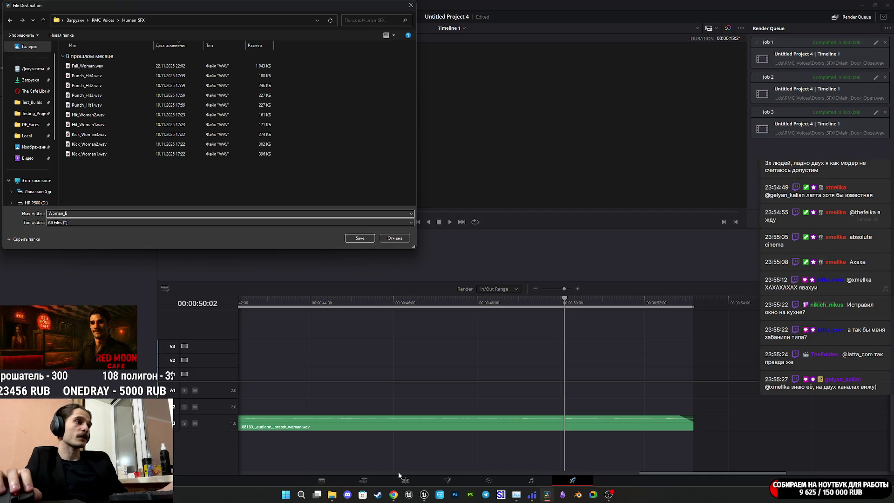
mouse_move(393, 494)
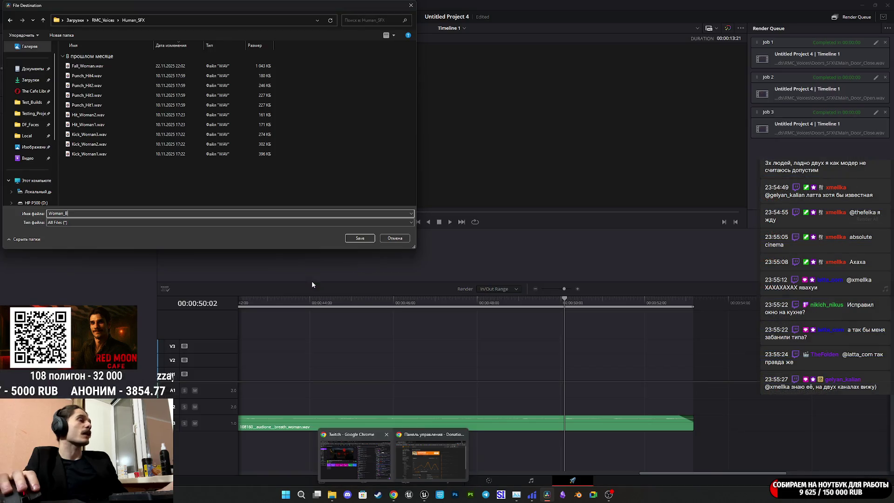
type("reath")
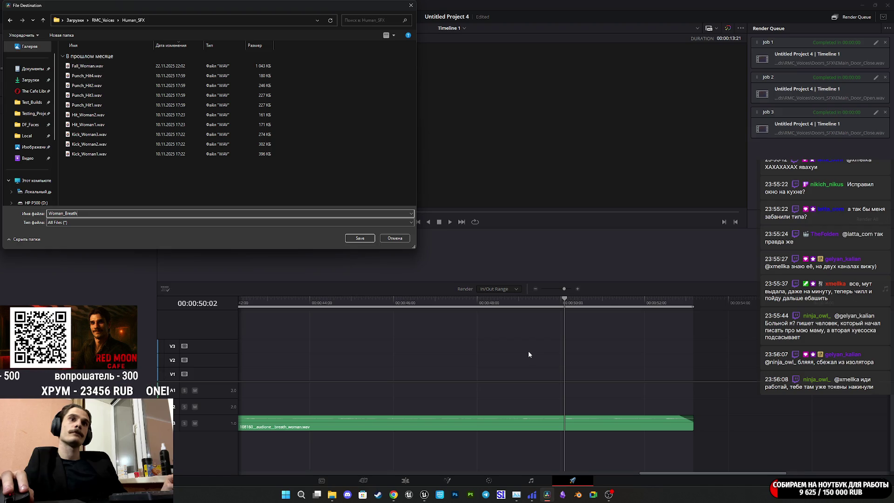
left_click(359, 238)
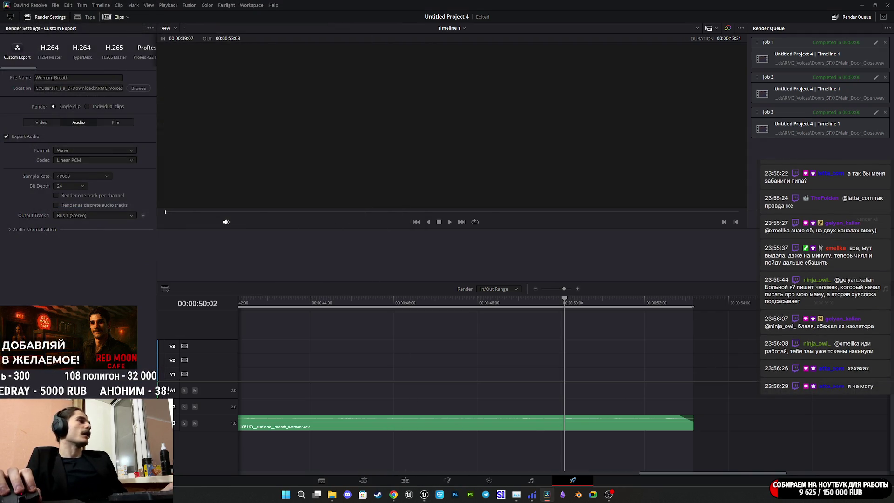
Queue and render the Woman_Breath job, then switch to Unreal Engine.
left_click(866, 219)
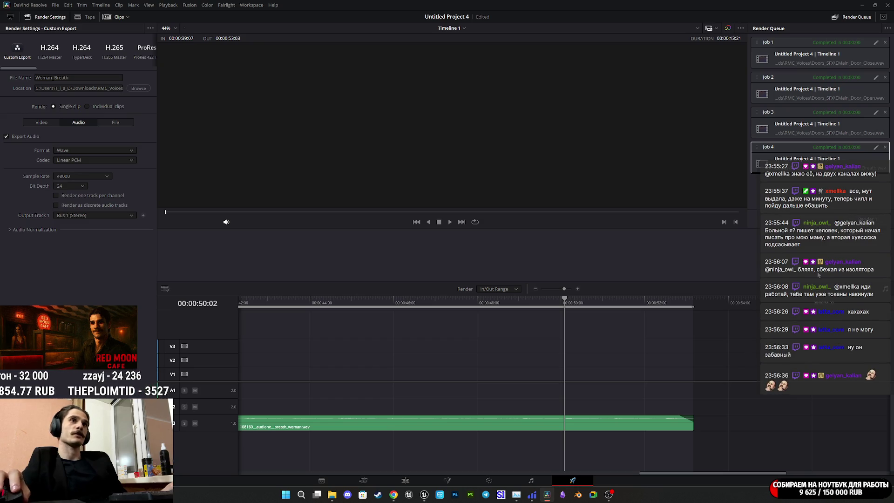
mouse_move(424, 494)
left_click(455, 440)
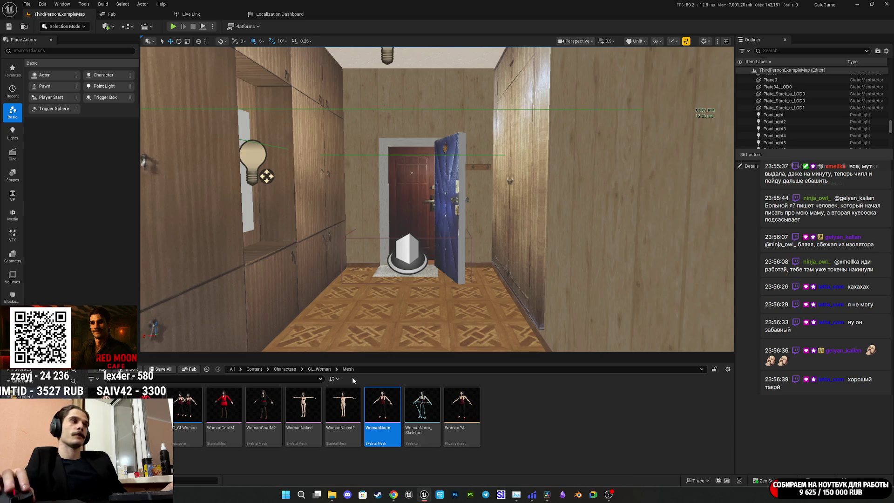
Navigate the Content Browser to Content > Sounds > Human_SFX.
left_click(285, 368)
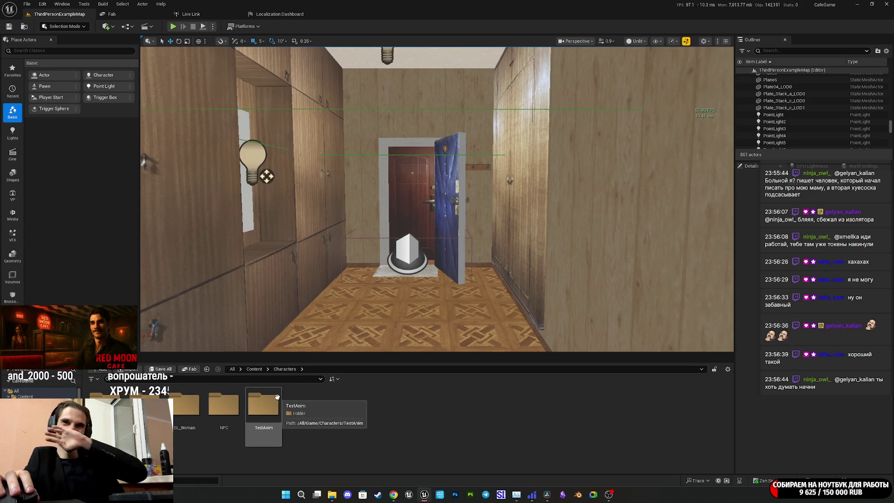
left_click(254, 369)
double_click(493, 414)
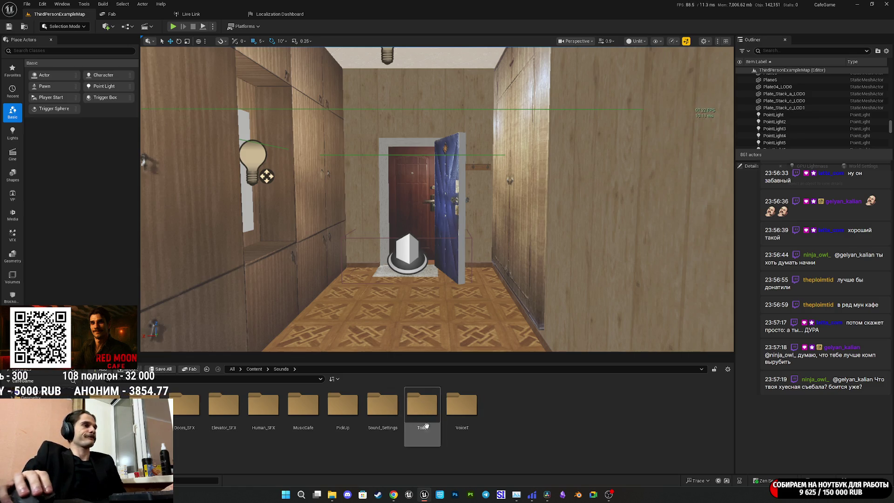
double_click(263, 405)
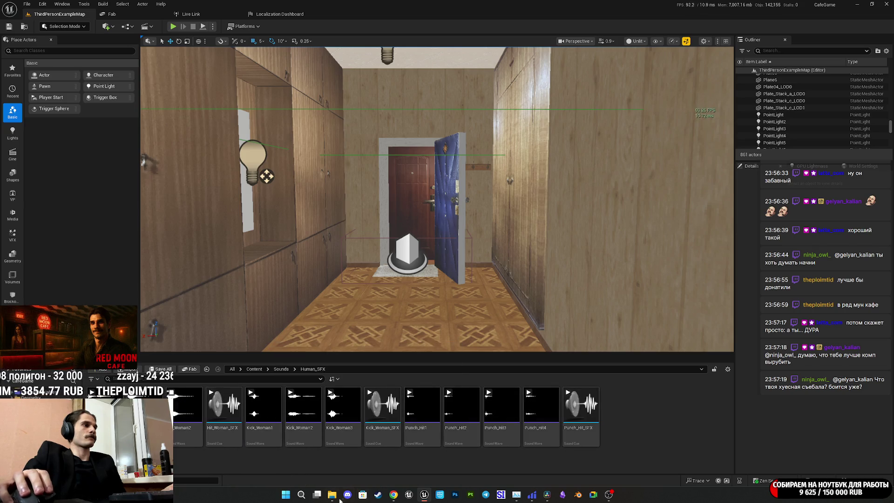
Import Woman_Breath.wav from File Explorer, accepting Hit_Woman2 as the import template.
left_click(190, 432)
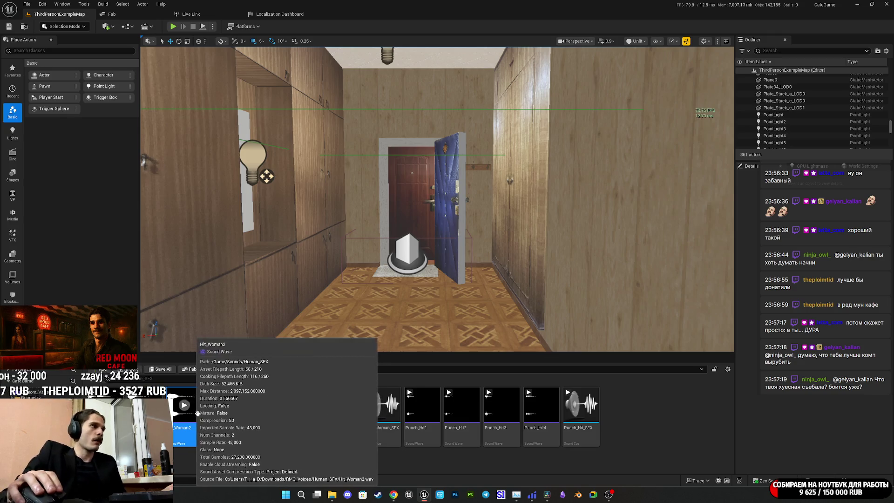
mouse_move(332, 494)
left_click(329, 463)
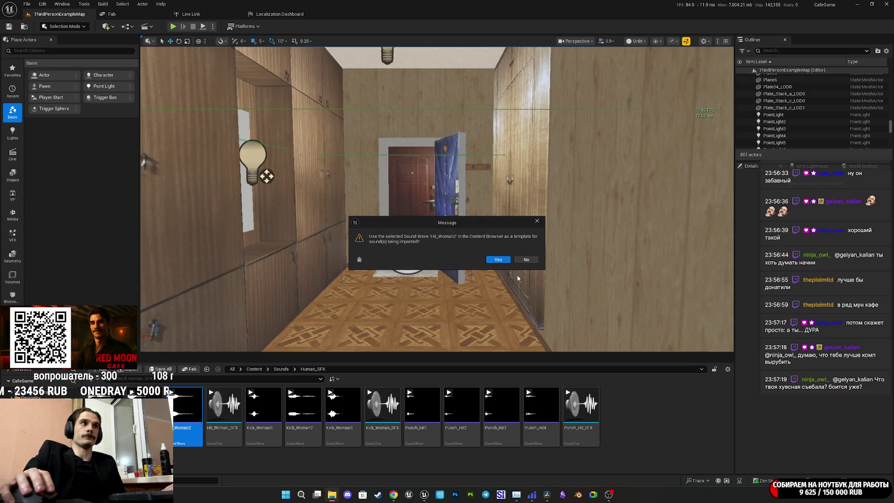
left_click(496, 262)
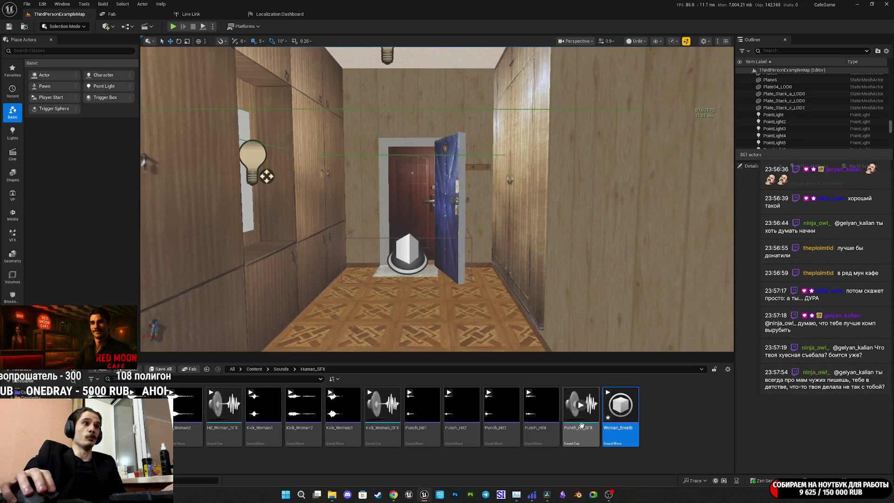
Make Woman_Breath loop, with Play when Silent virtualization and the Effects group, and save it.
double_click(626, 410)
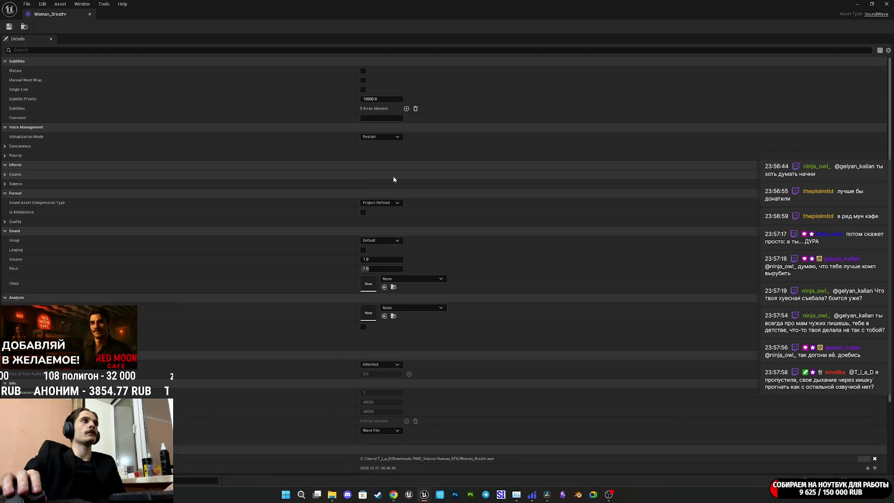
left_click(377, 136)
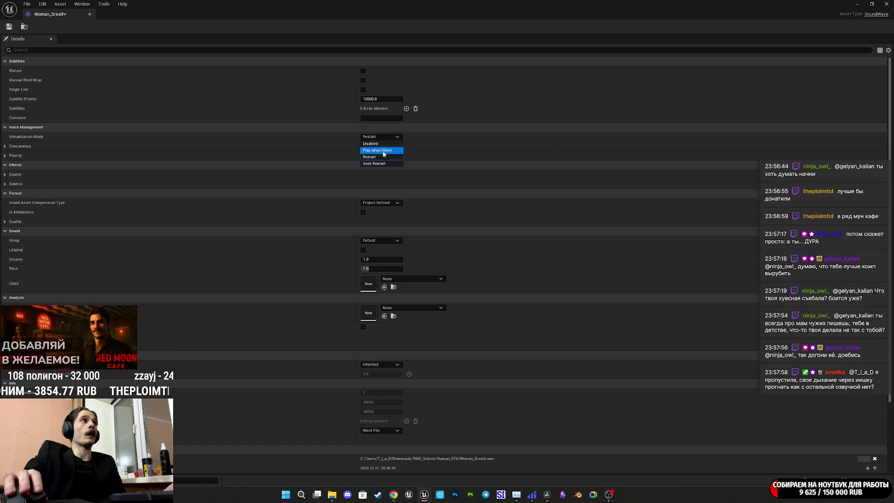
left_click(379, 149)
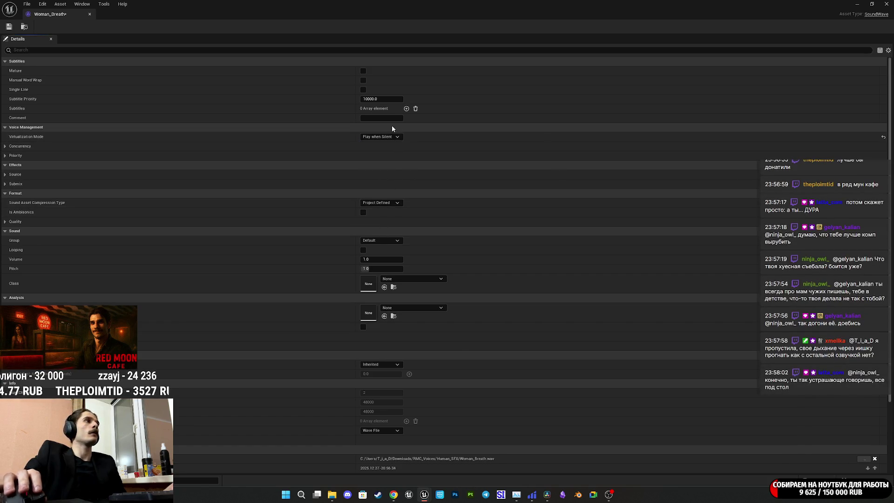
left_click(363, 250)
left_click(378, 241)
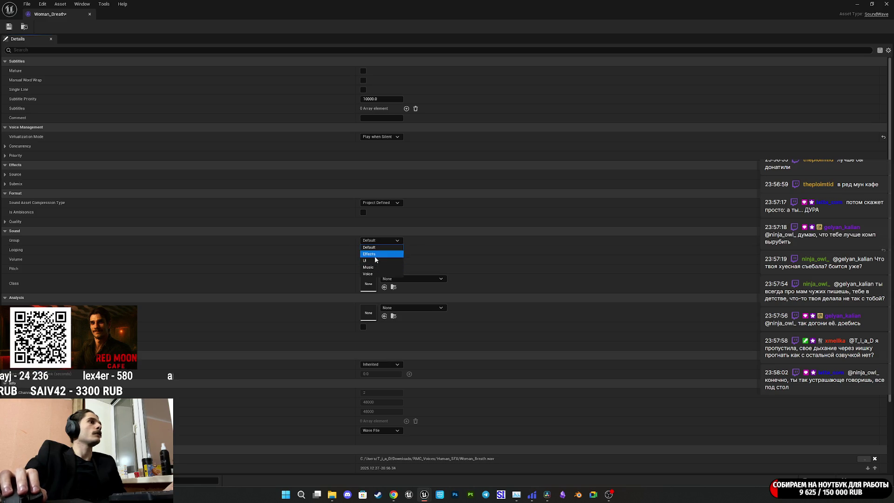
left_click(375, 254)
left_click(9, 27)
left_click(886, 3)
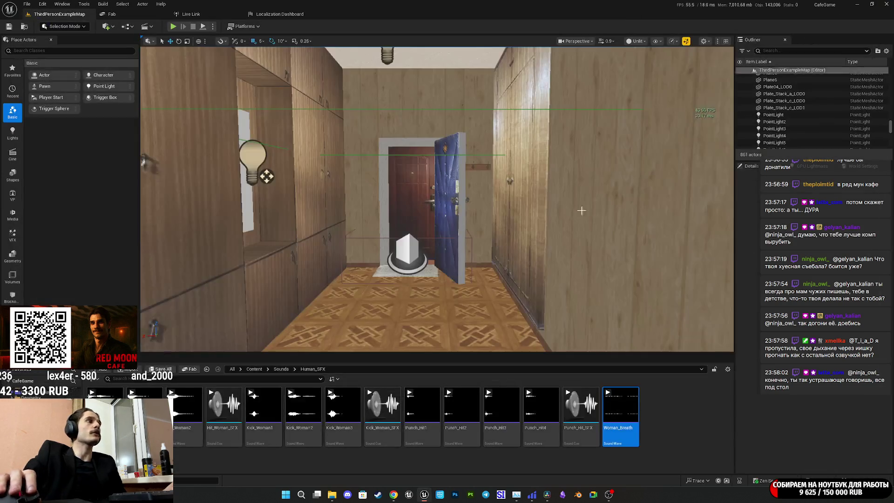
Give Hit_Woman2 the Effects group and Play when Silent virtualization, save and close it.
left_click(179, 430)
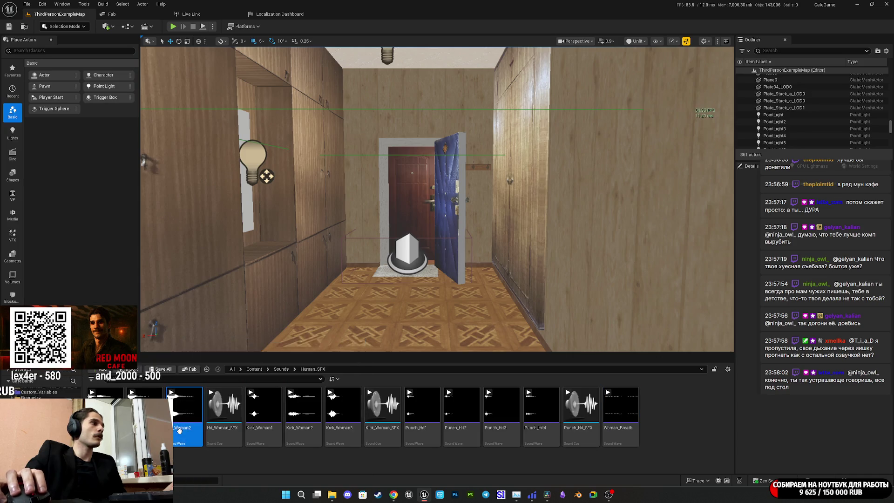
double_click(179, 430)
left_click(379, 240)
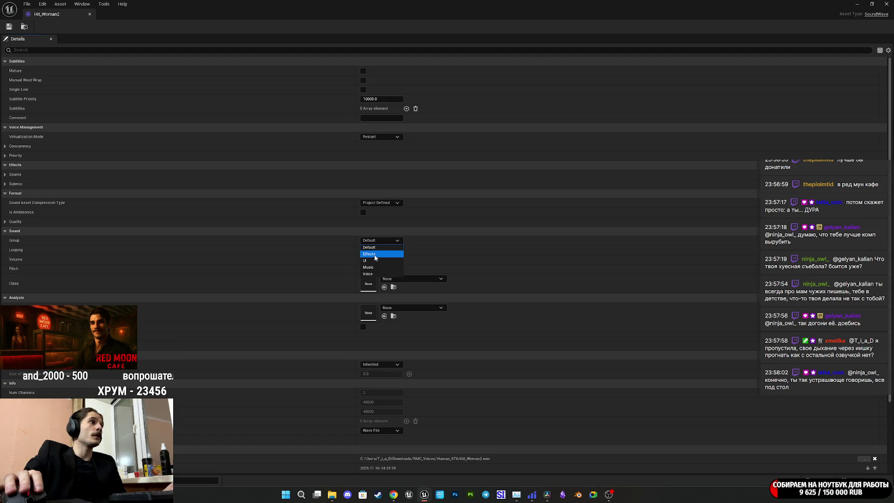
left_click(375, 254)
left_click(380, 136)
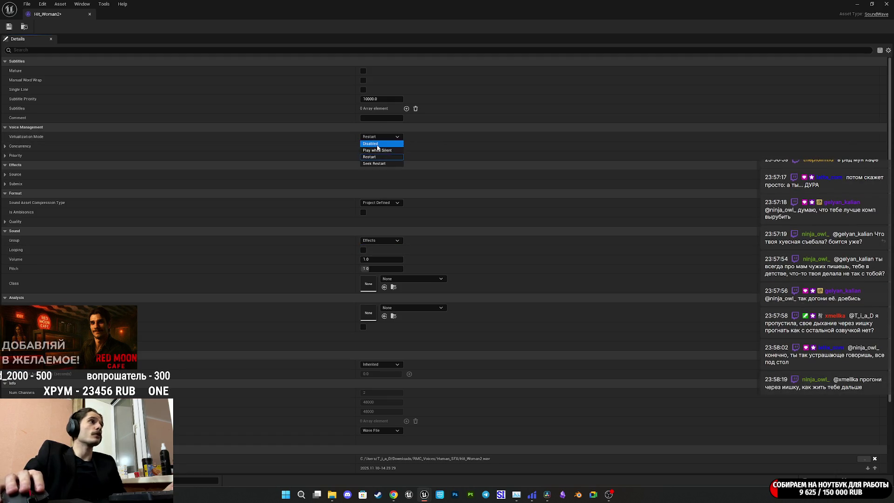
left_click(377, 150)
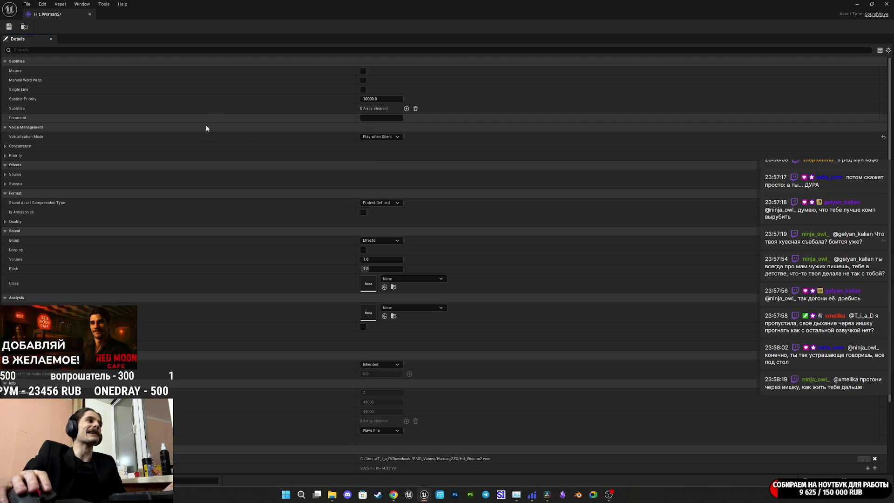
key("ctrl+s")
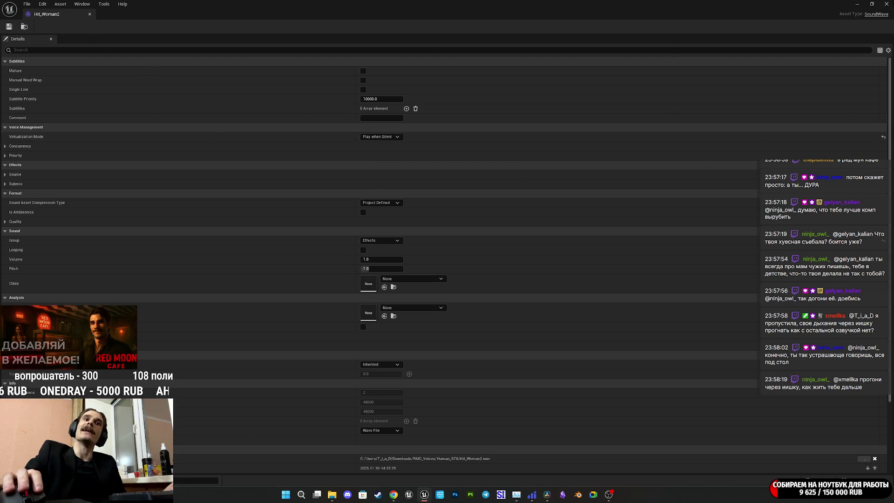
key("alt+F4")
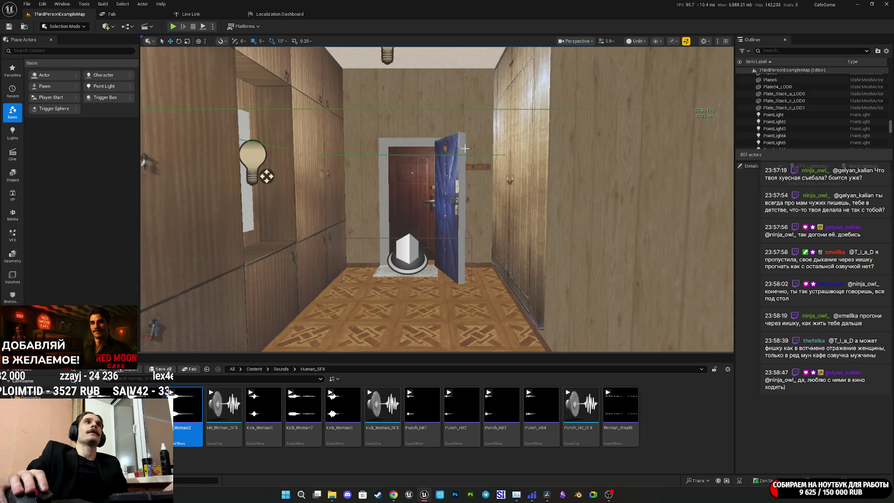
Fly the view to the apartment doorway and select the Main_Door_BP42 door.
mouse_move(491, 165)
left_mouse_down()
mouse_move(475, 153)
mouse_move(493, 168)
mouse_move(477, 130)
mouse_move(468, 139)
left_mouse_up()
left_click(447, 210)
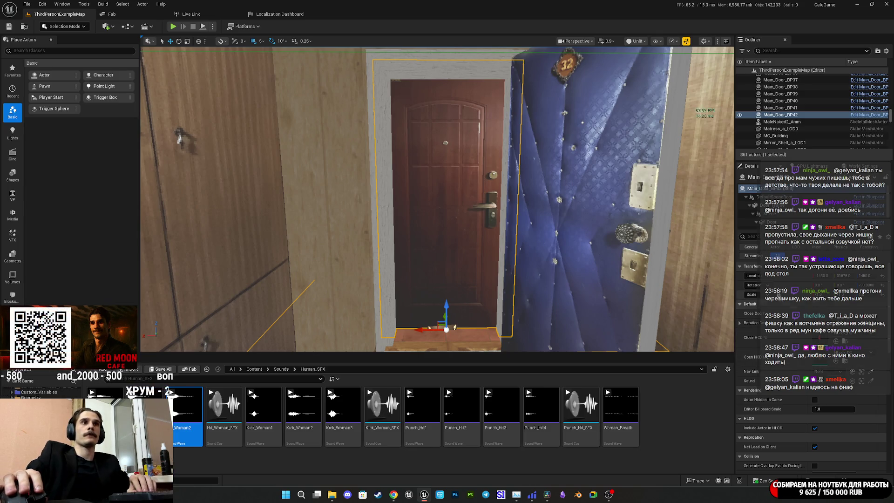
Negate Main_Door_BP42's scale to put its handle on the left, and save the level.
left_click(833, 303)
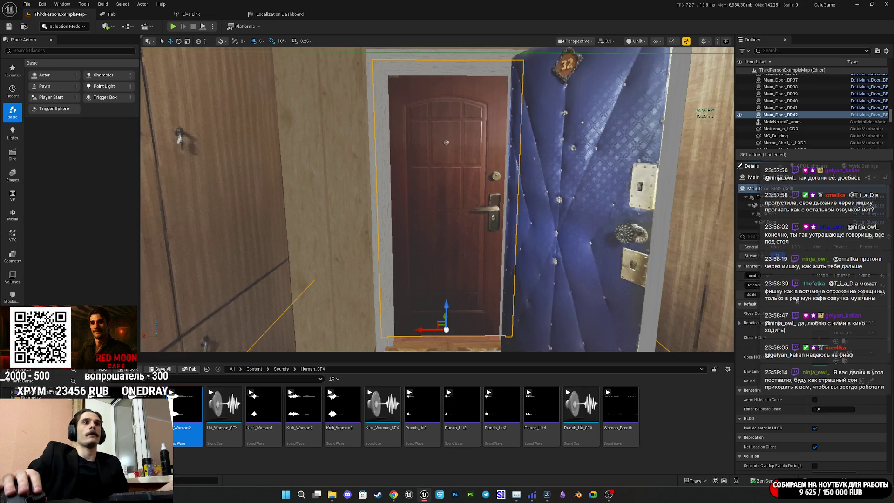
key("ctrl+z")
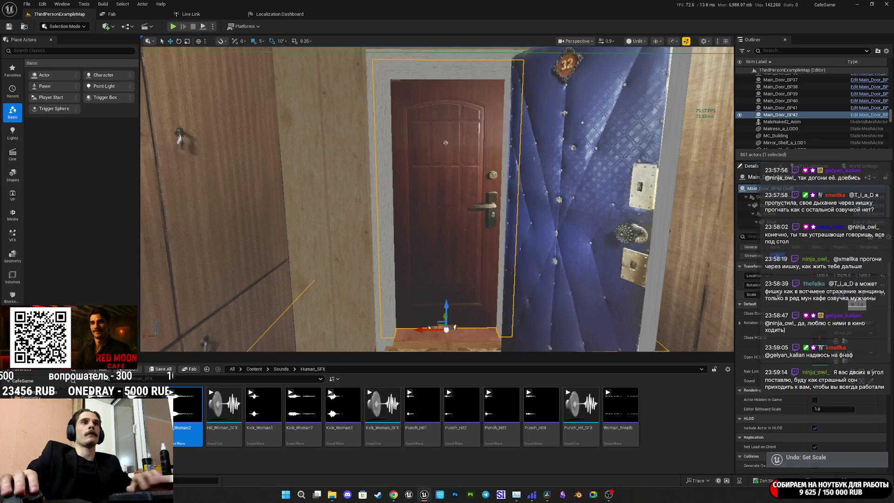
left_click(854, 303)
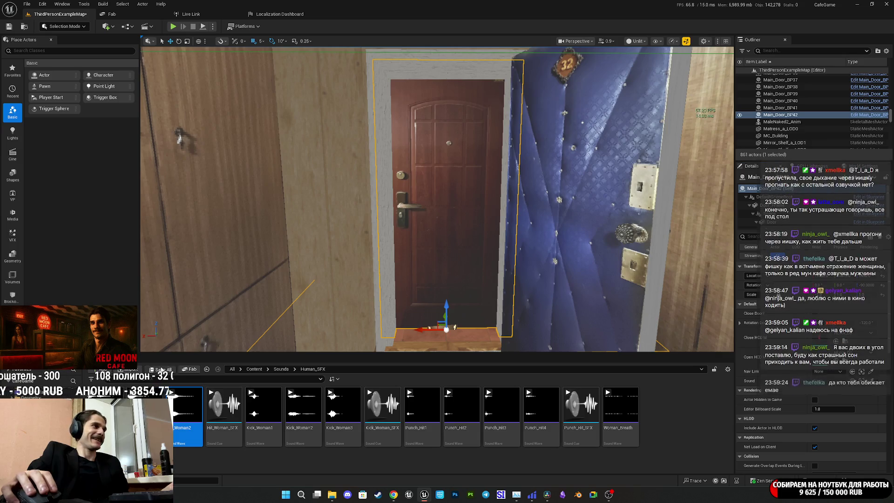
key("ctrl+shift+s")
left_click(542, 323)
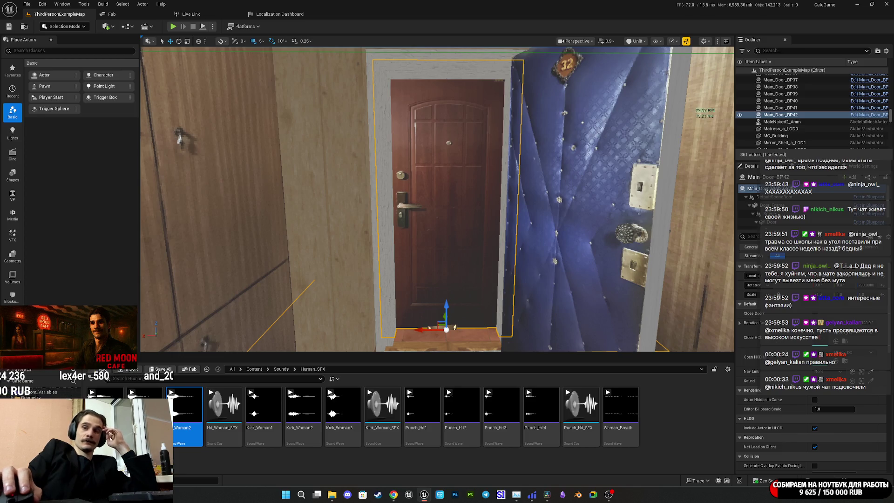
key("alt+Tab")
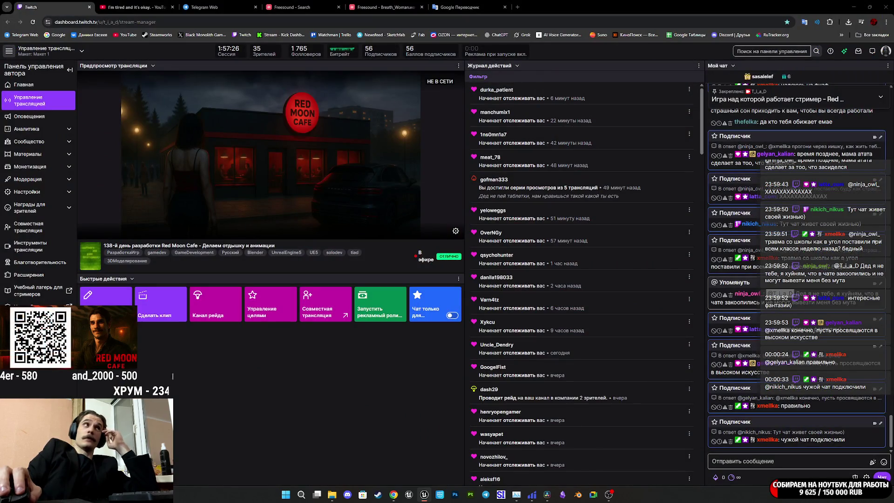
key("alt+Tab")
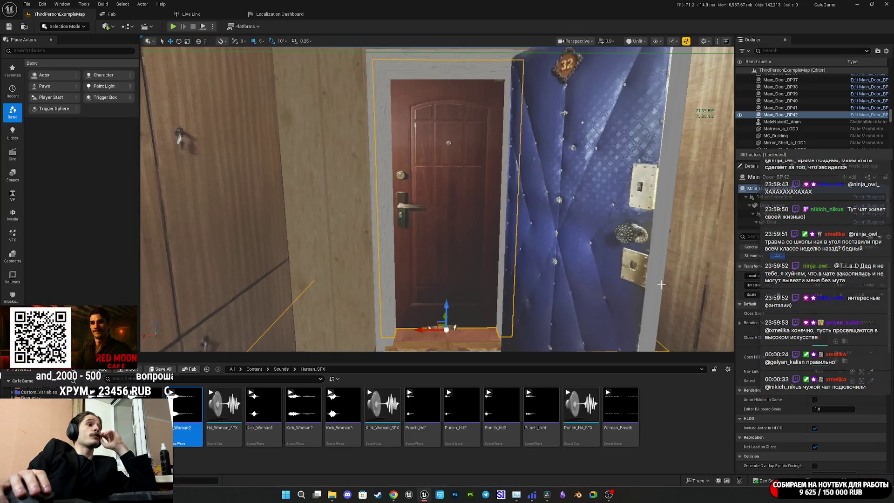
Preview Woman_Breath, then select the ThirdPersonCharacter in the room and edit its Blueprint.
left_click(620, 406)
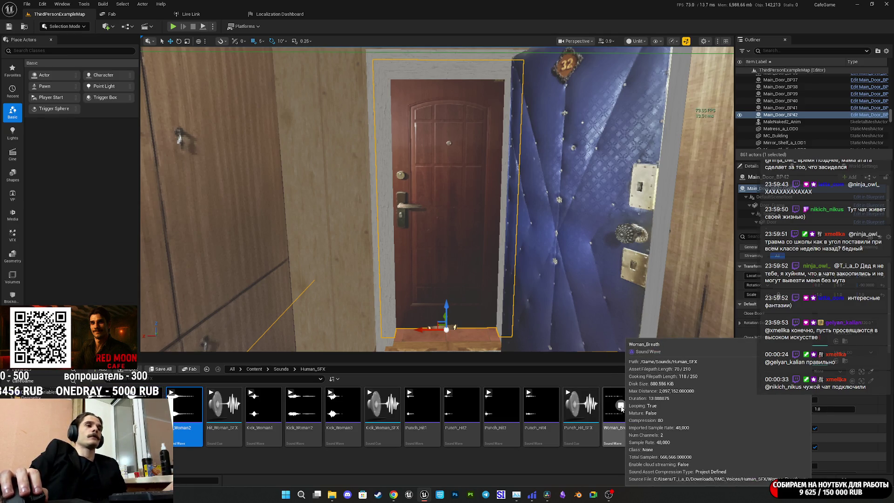
mouse_move(714, 125)
left_mouse_down()
mouse_move(726, 117)
mouse_move(726, 74)
mouse_move(708, 65)
mouse_move(726, 65)
left_mouse_up()
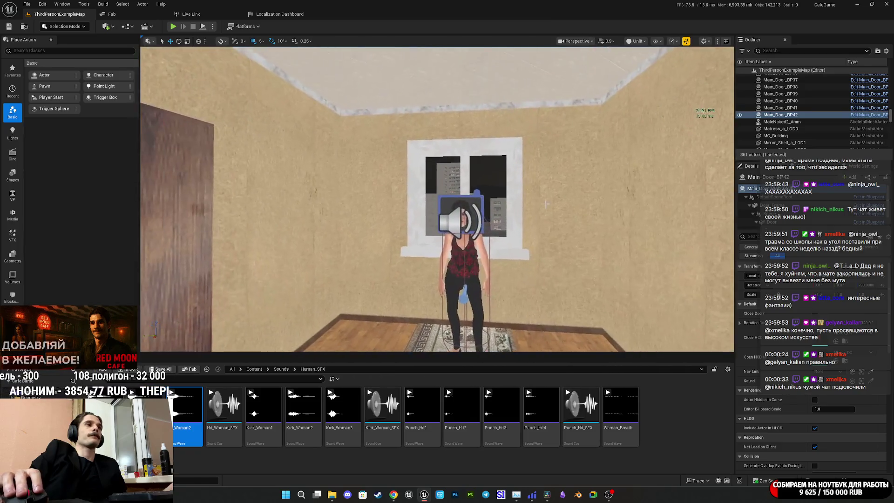
left_click(462, 279)
left_click(840, 194)
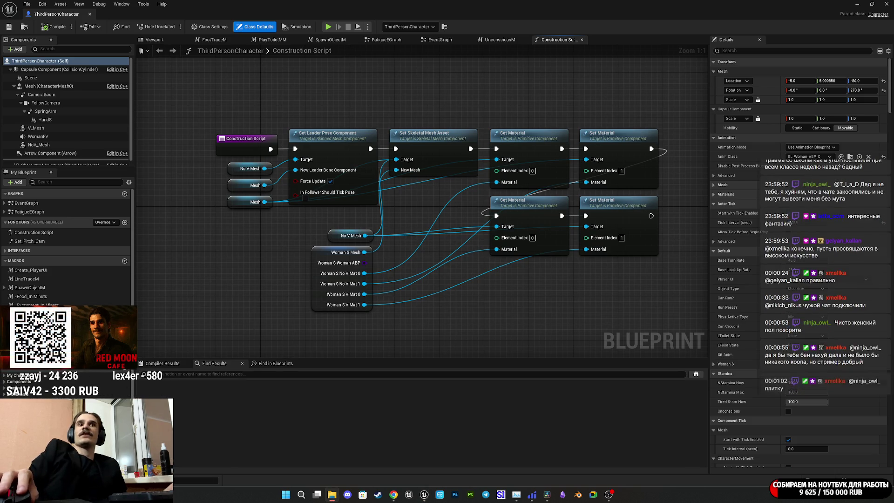
Select the WomanFV component, then switch to FatigueEGraph and pan to the Stamina event area.
left_click(447, 44)
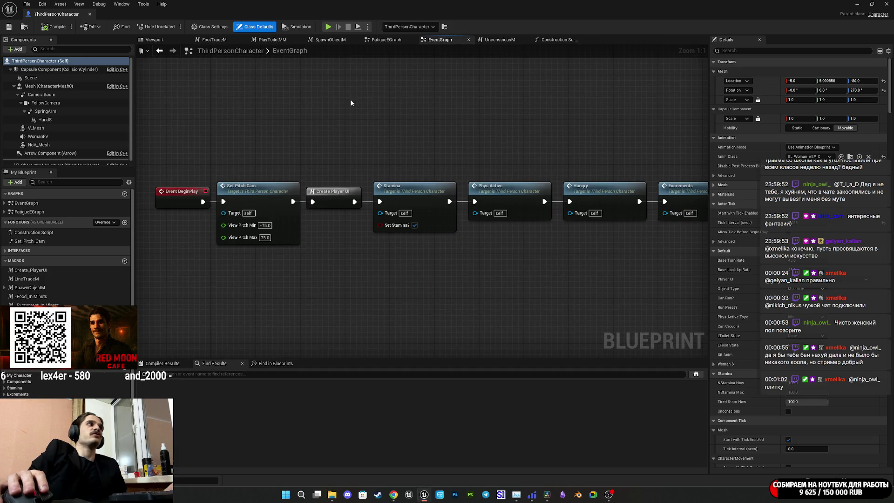
left_click(57, 137)
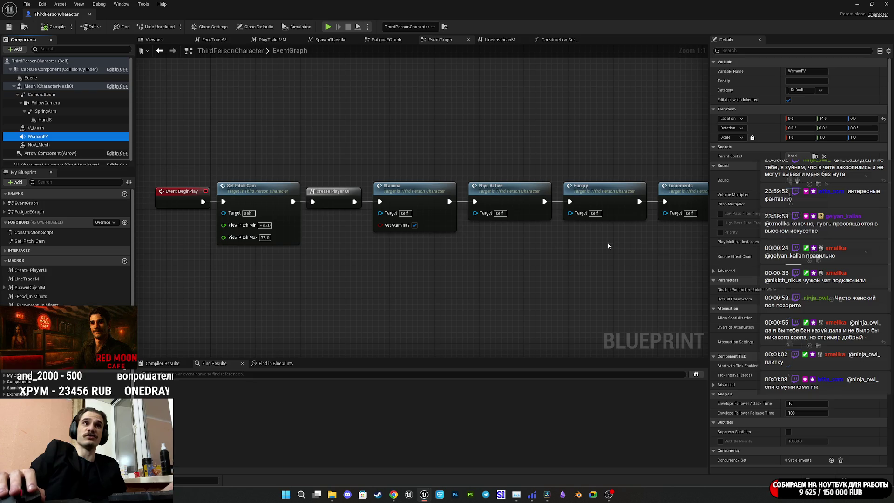
mouse_move(614, 271)
left_mouse_down()
mouse_move(584, 273)
mouse_move(636, 270)
left_mouse_up()
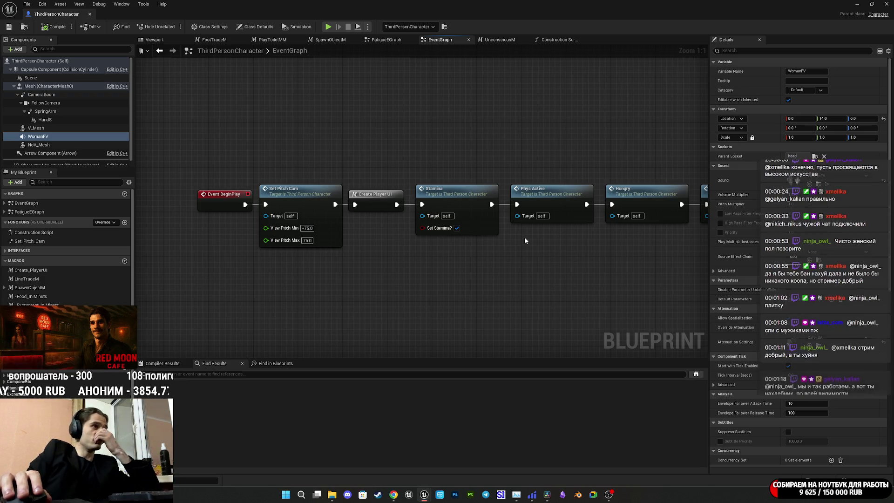
scroll(378, 231, "down", 3)
scroll(389, 231, "up", 3)
mouse_move(389, 230)
left_mouse_down()
mouse_move(486, 182)
mouse_move(485, 131)
left_mouse_up()
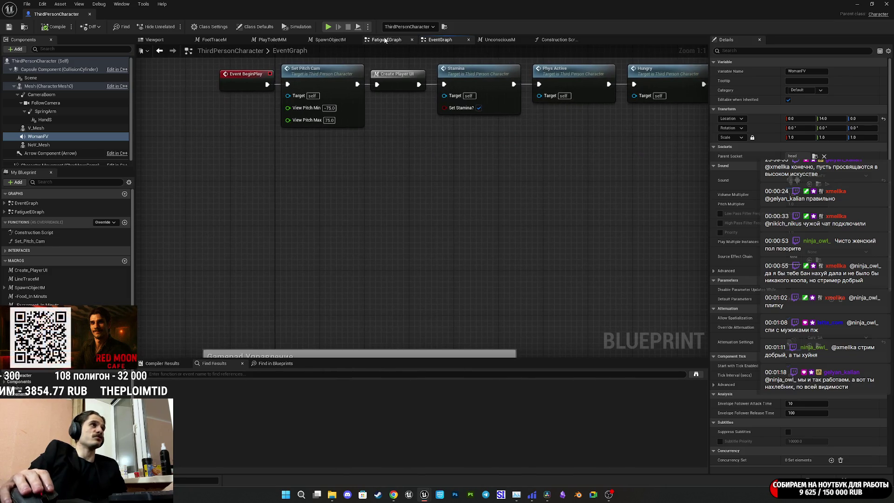
left_click_drag(386, 39, 332, 39)
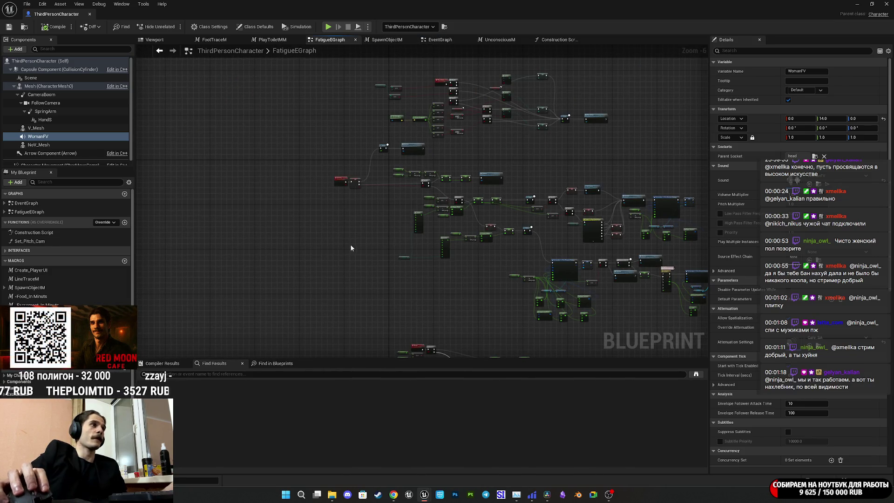
scroll(334, 226, "up", 4)
left_click_drag(343, 220, 433, 261)
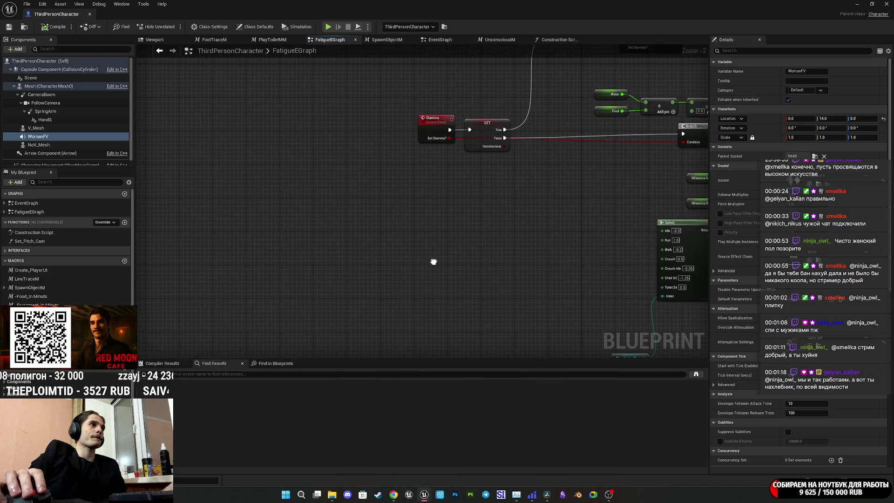
Add a Breath_SFX custom event, compile and save, and drag in a WomanFV Get node.
right_click(328, 238)
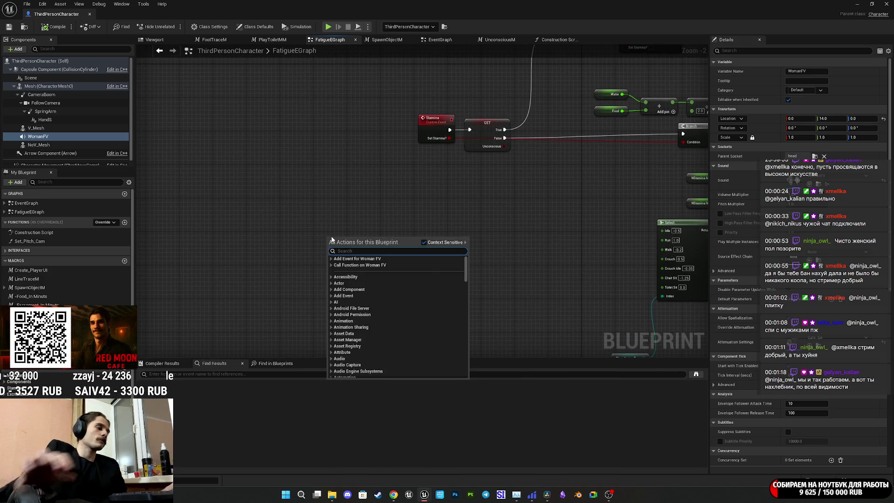
type("cus")
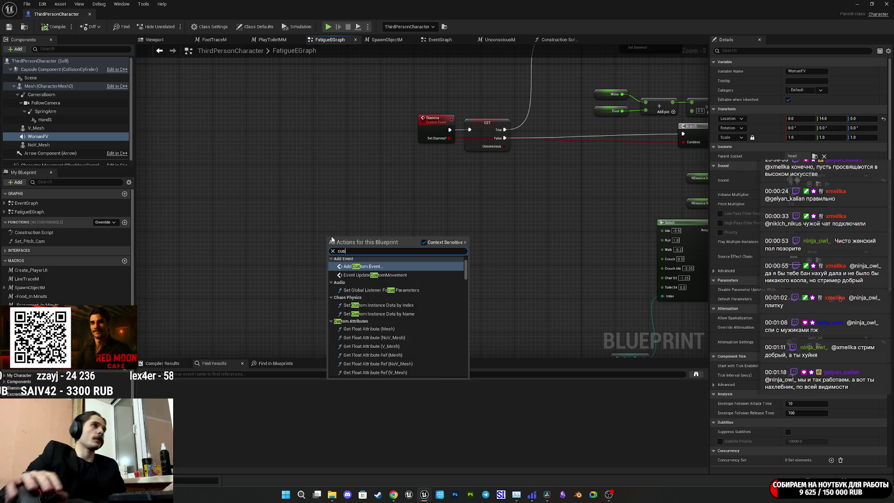
left_click(361, 265)
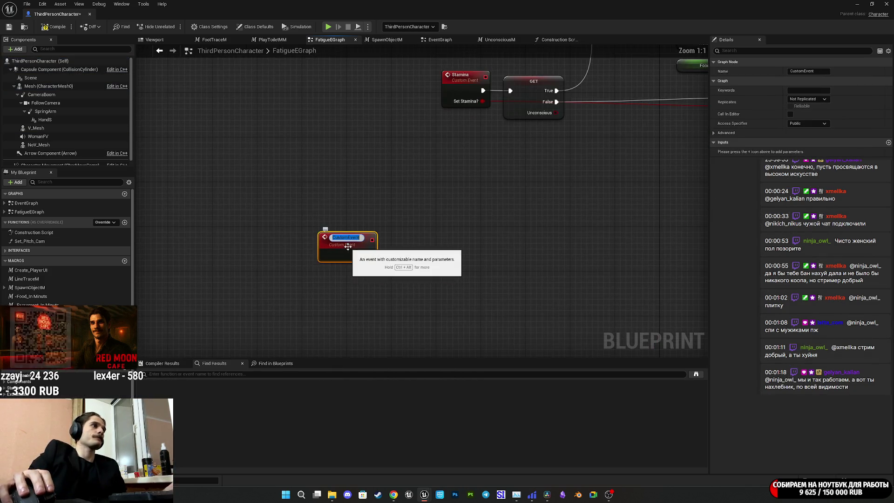
type("Breah")
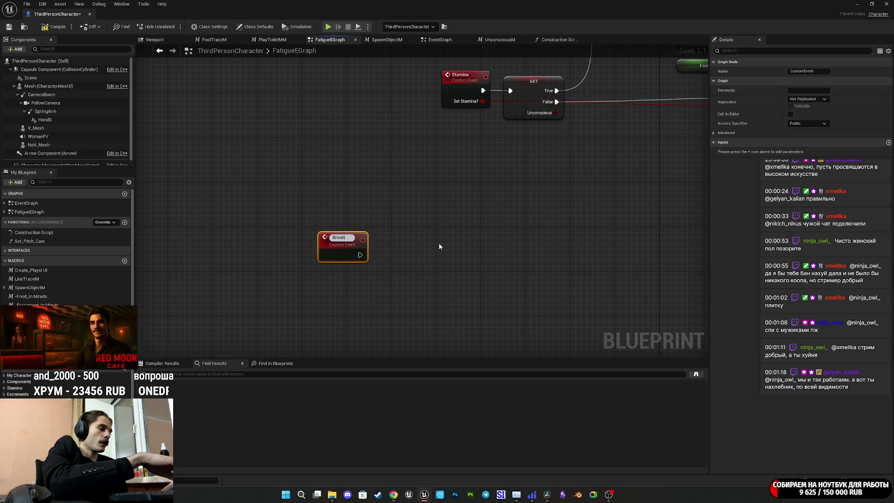
type("ght")
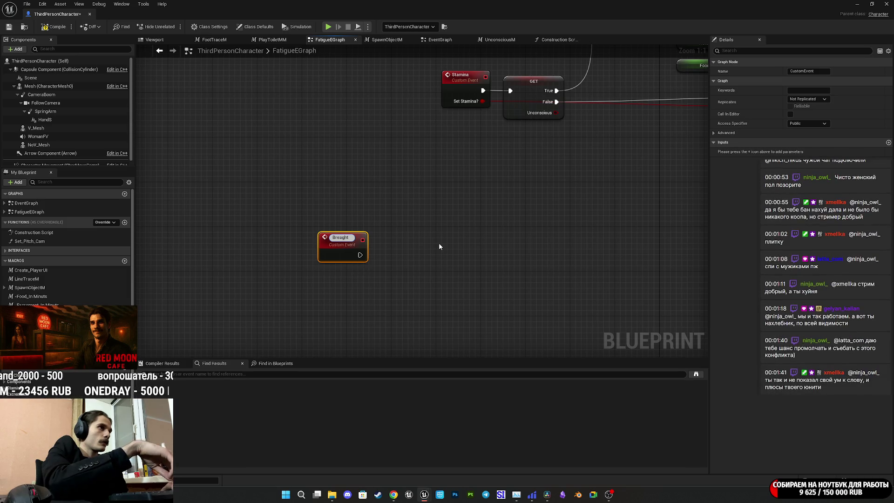
key("BackSpace")
key("BackSpace")
key("BackSpace")
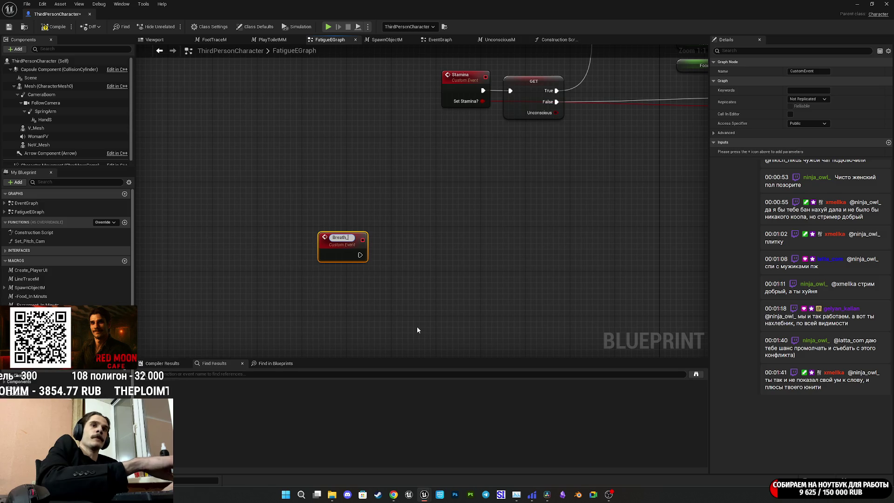
type("SFX")
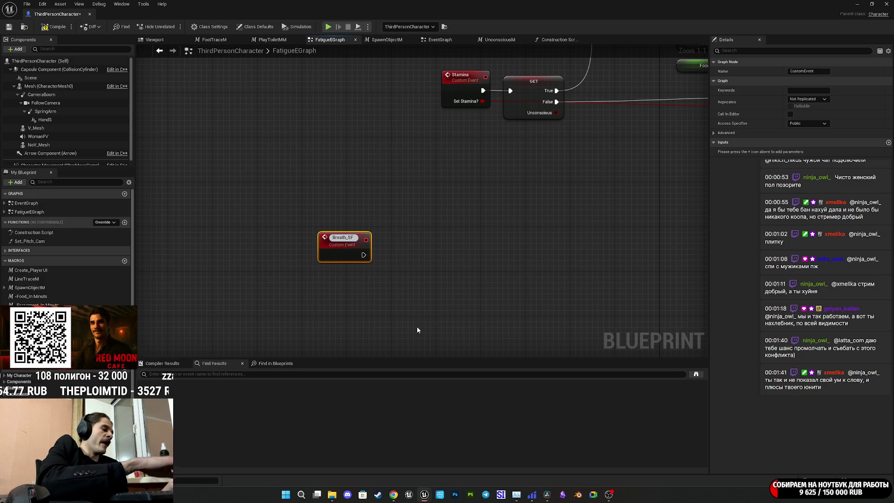
key("Return")
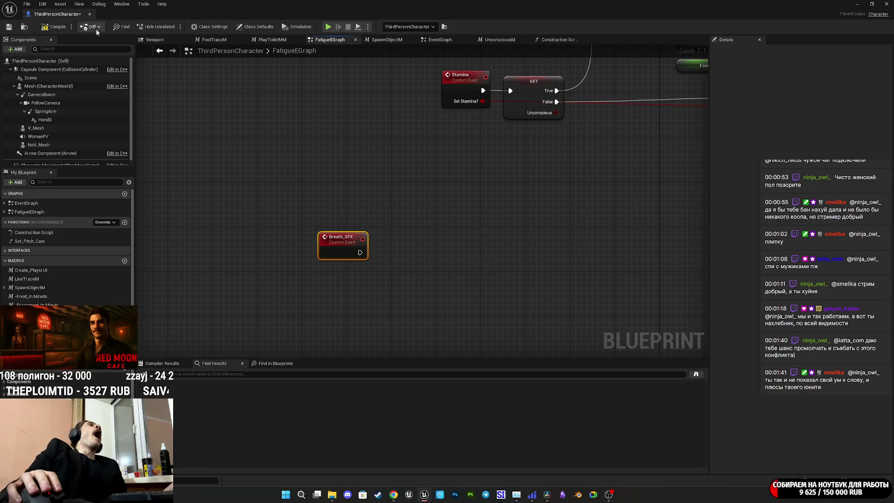
left_click(8, 27)
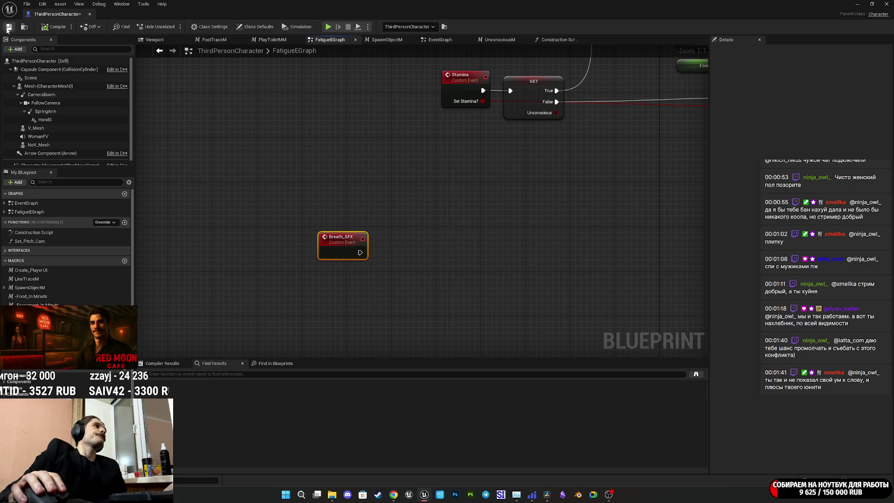
mouse_move(42, 136)
left_mouse_down()
mouse_move(175, 214)
mouse_move(300, 321)
mouse_move(314, 322)
mouse_move(332, 270)
mouse_move(404, 235)
left_mouse_up()
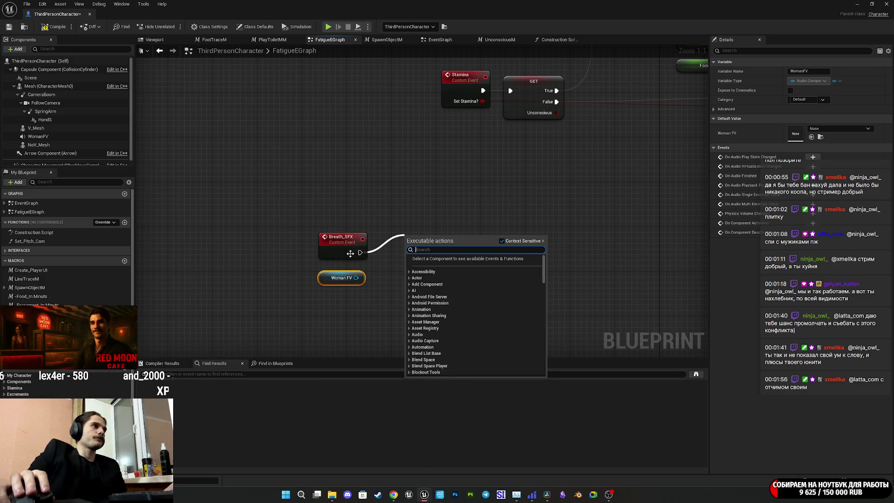
Add a new Boolean input to the Breath_SFX event and rename it On?
left_click(349, 251)
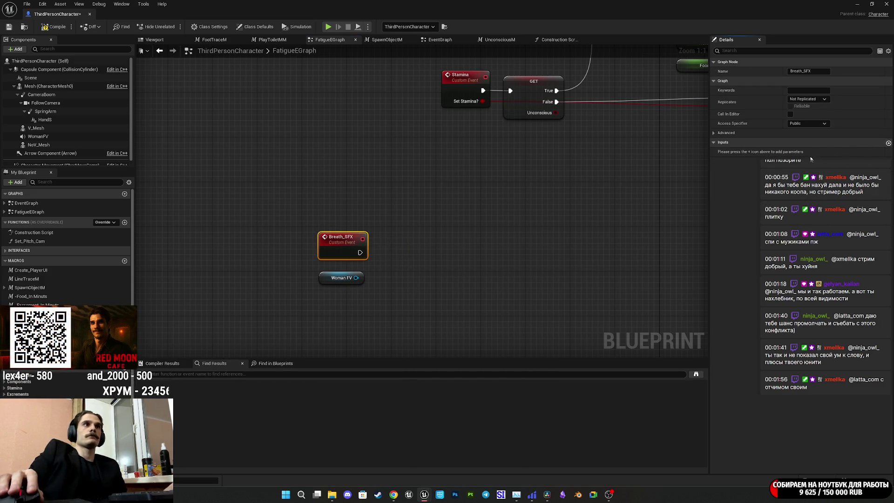
left_click(888, 142)
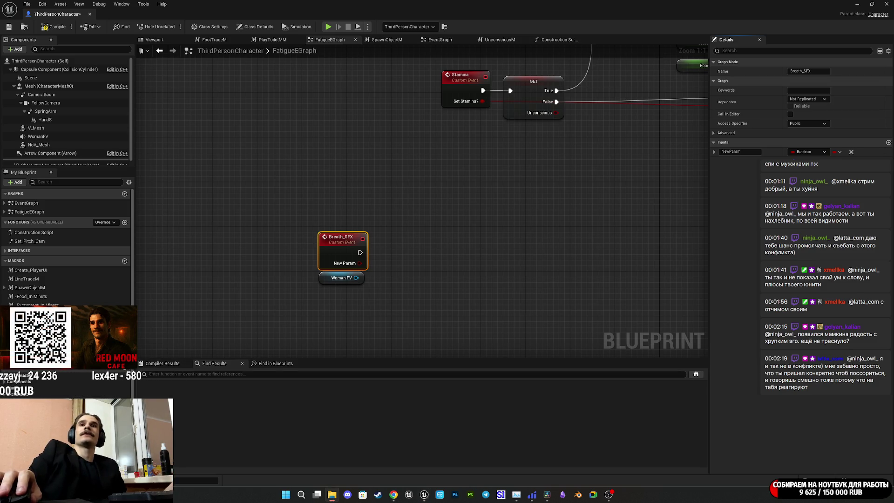
left_click(519, 197)
left_click(333, 256)
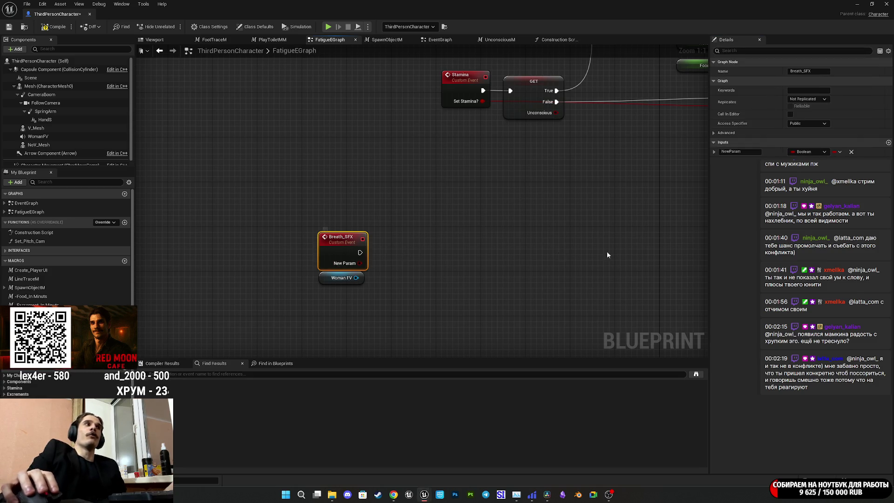
left_click(740, 152)
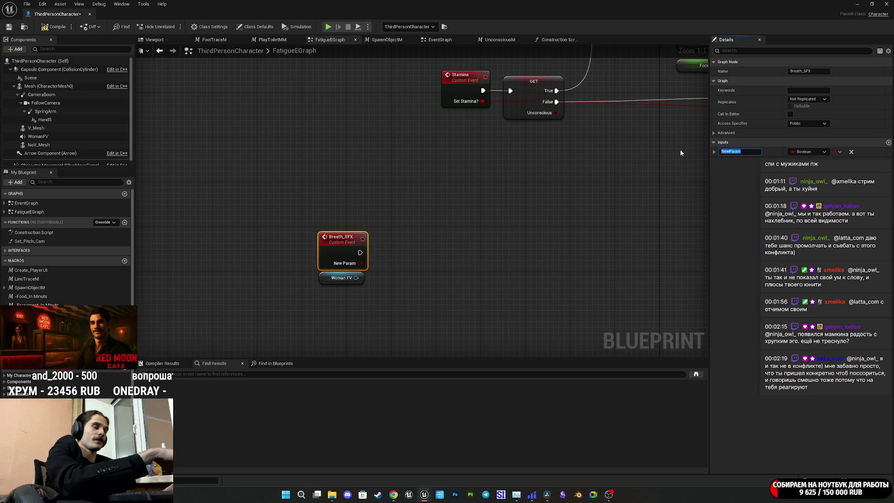
type("On")
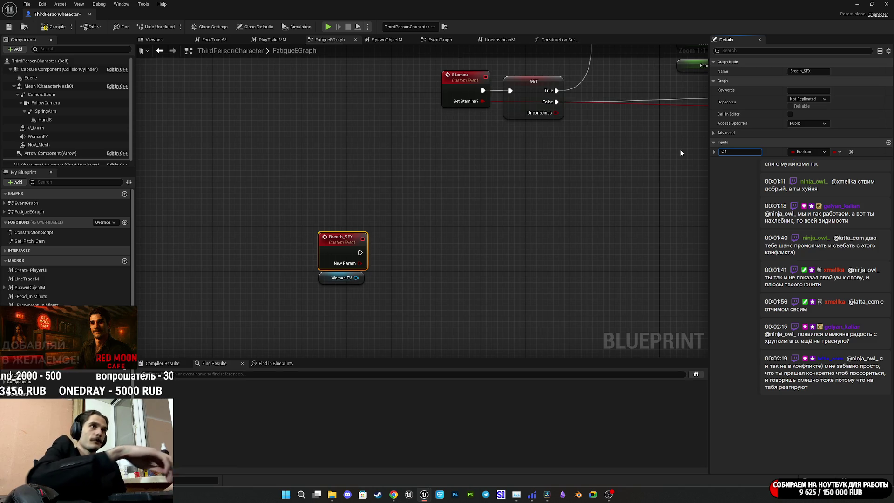
type("?")
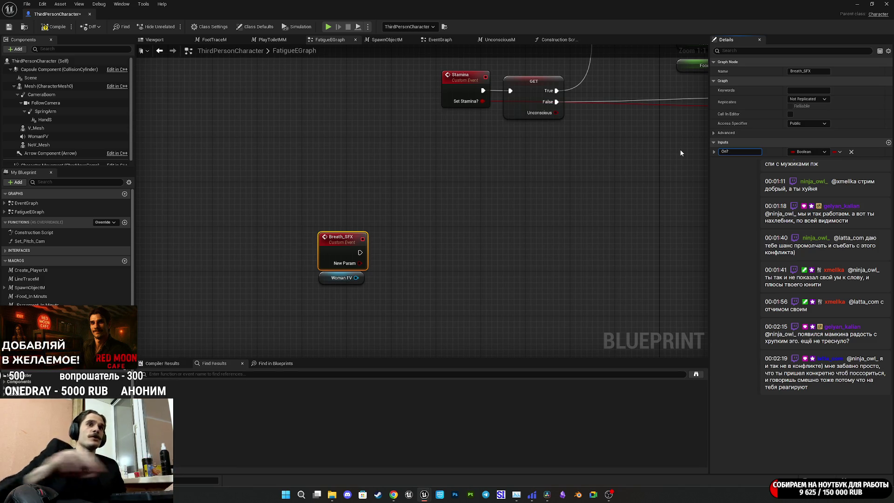
left_click_drag(325, 283, 330, 289)
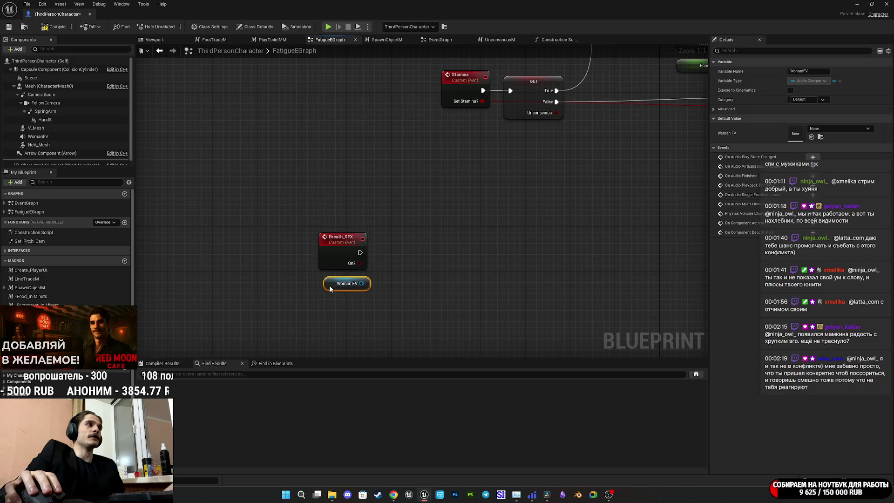
left_click(421, 297)
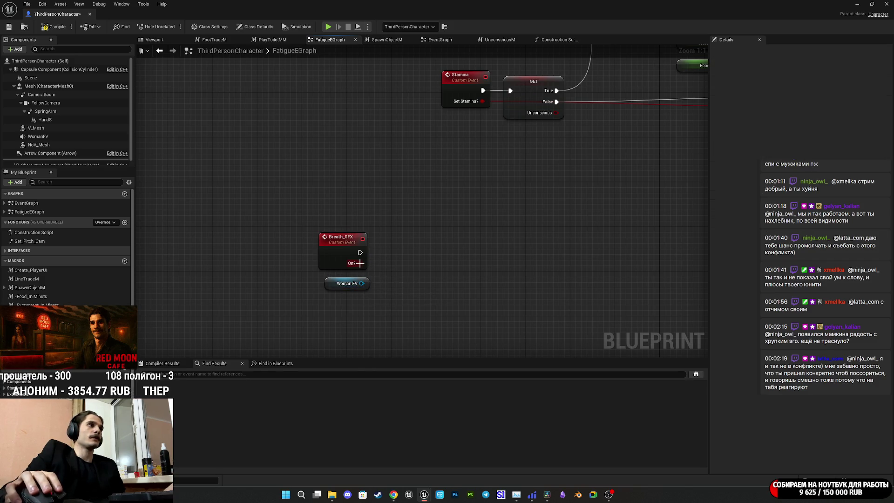
Add a Spawn Sound Attached node after Breath_SFX, with Woman FV wired to Attach to Component.
mouse_move(360, 252)
left_mouse_down()
mouse_move(409, 258)
mouse_move(400, 253)
left_mouse_up()
type("spawn")
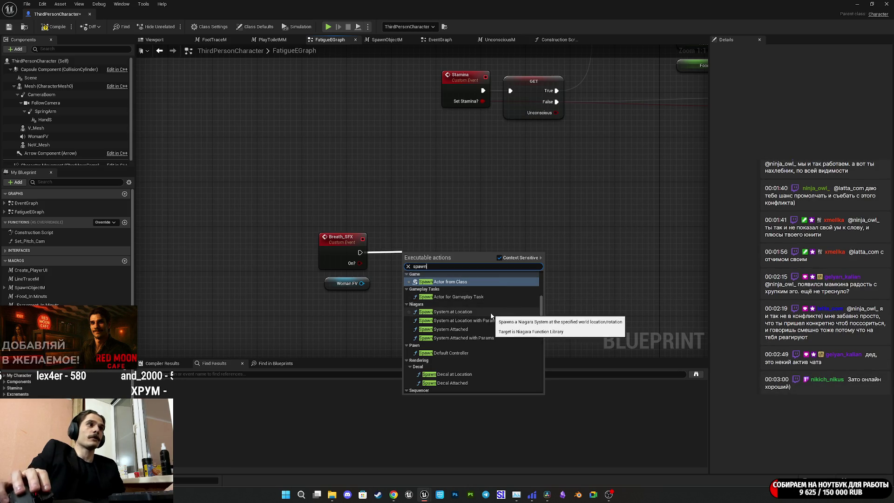
key("Escape")
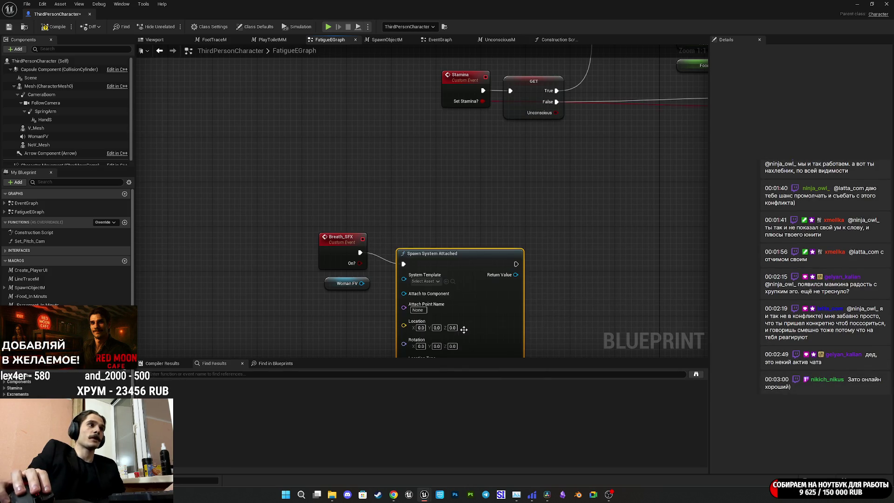
key("Escape")
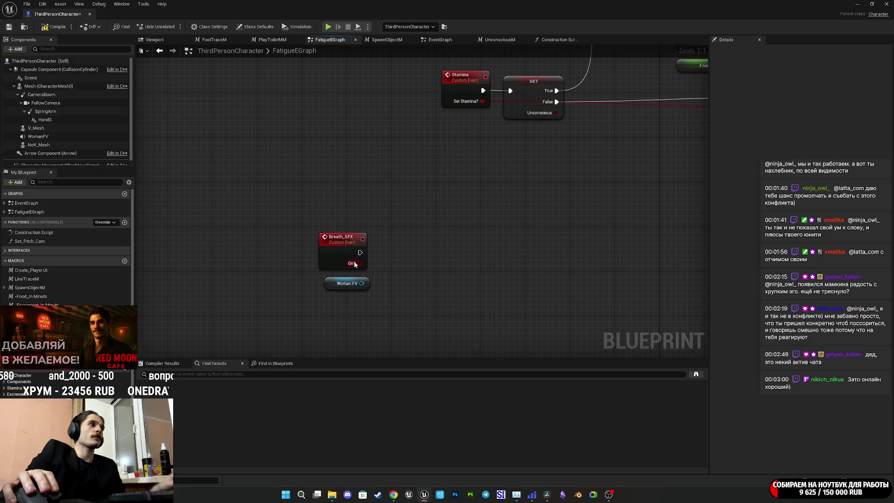
left_click_drag(360, 252, 419, 249)
type("spawn so")
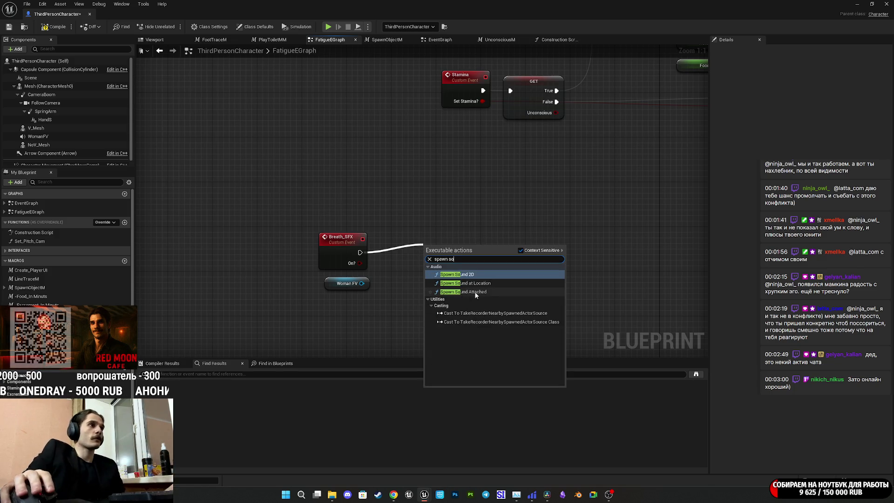
left_click(472, 292)
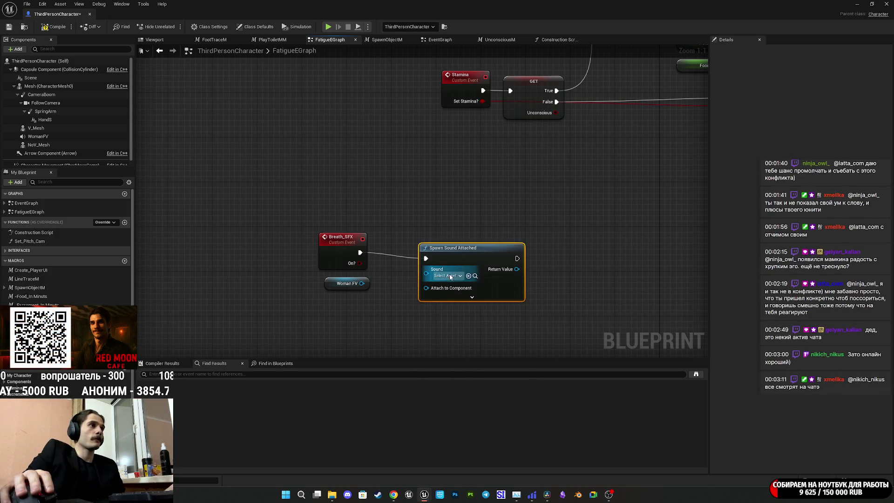
left_click_drag(426, 287, 361, 283)
left_click_drag(465, 256, 424, 256)
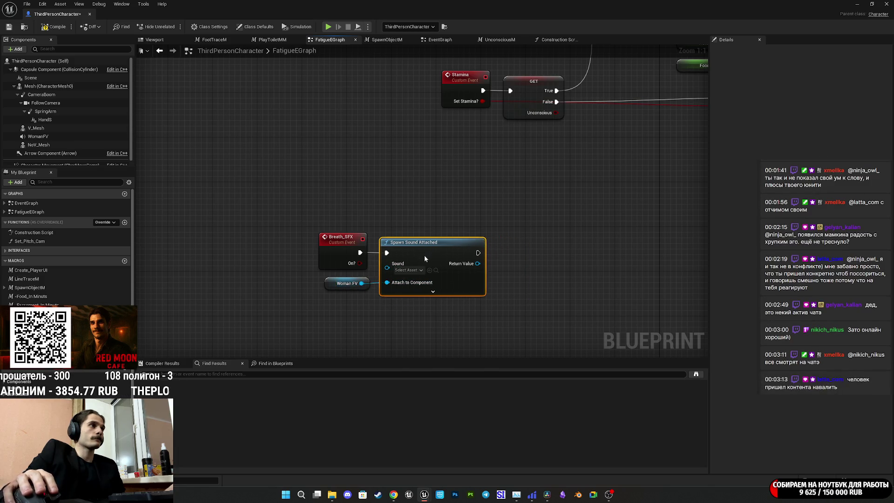
Set the node's Sound to Woman_Breath and its Attenuation Settings to Voice_SA.
left_click(403, 270)
type("bre")
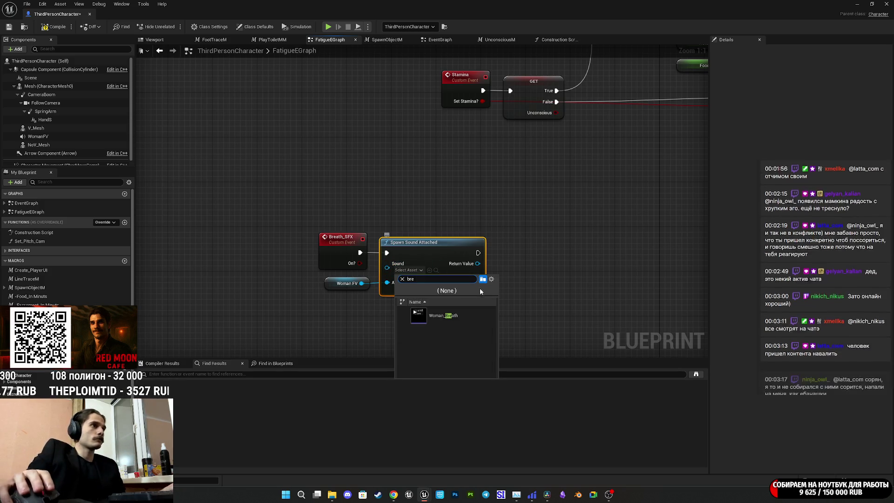
left_click(459, 314)
left_click(433, 293)
mouse_move(535, 307)
left_mouse_down()
mouse_move(537, 207)
mouse_move(522, 191)
left_mouse_up()
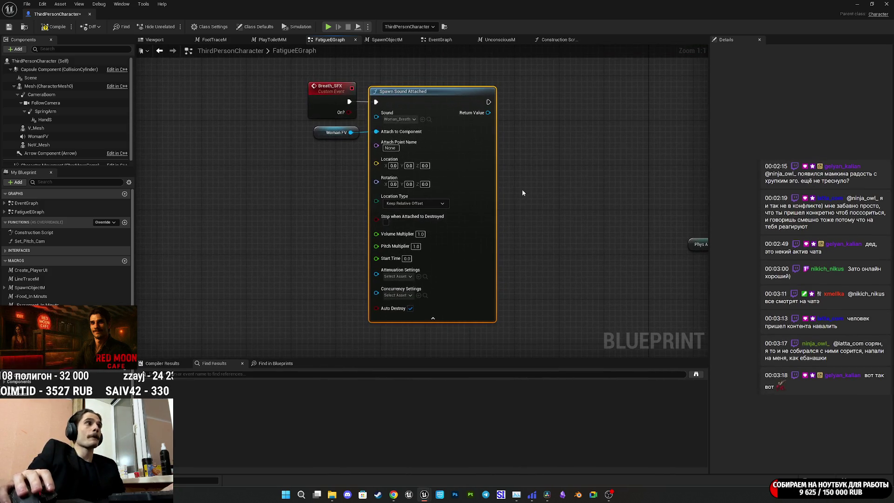
left_click(399, 277)
key("Escape")
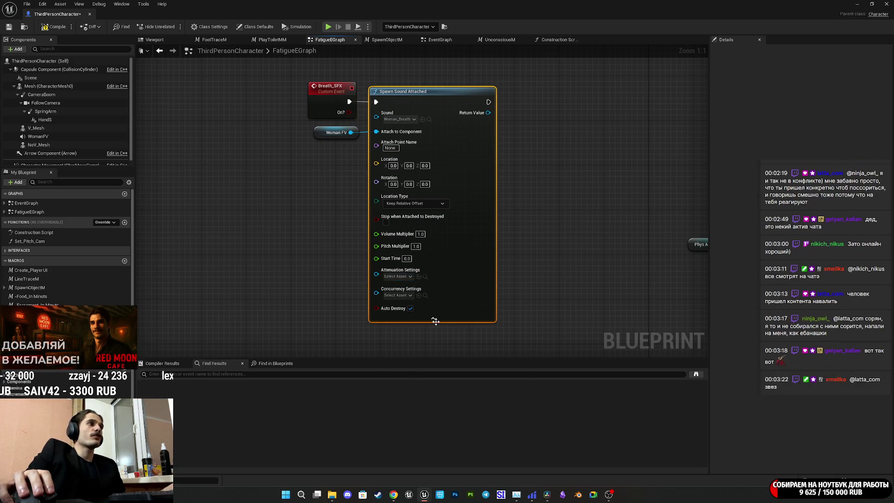
left_click(399, 276)
left_click(434, 327)
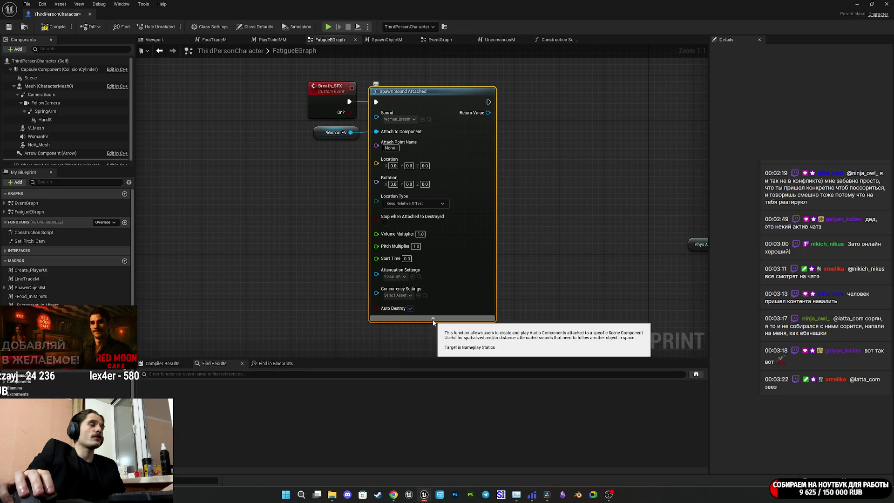
left_click(433, 319)
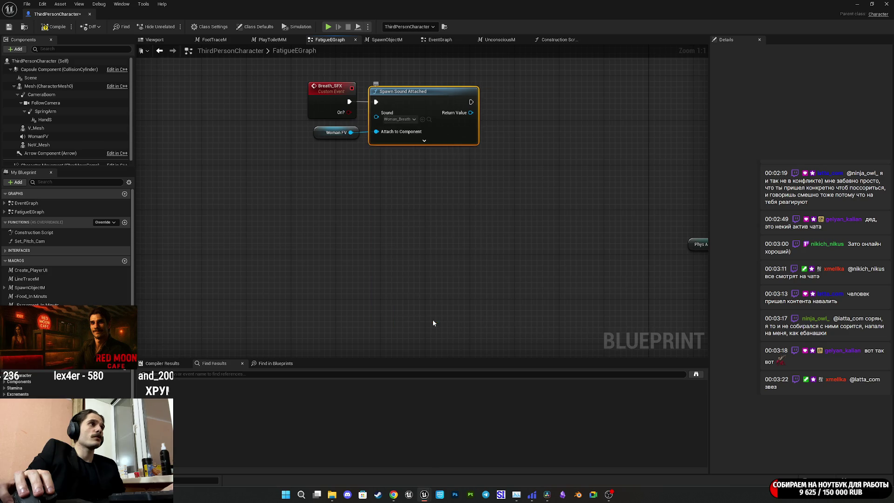
left_click_drag(460, 194, 453, 252)
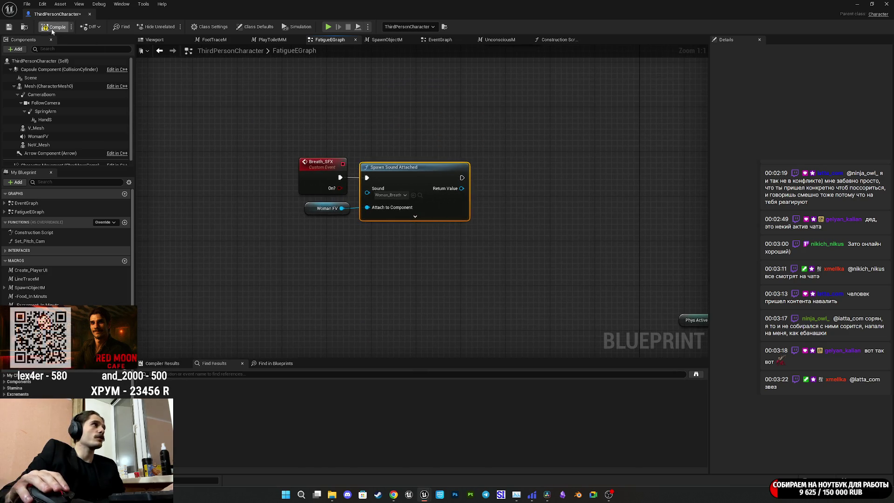
Compile, then insert a Do Once node from Breath_SFX ahead of Spawn Sound Attached.
left_click(46, 30)
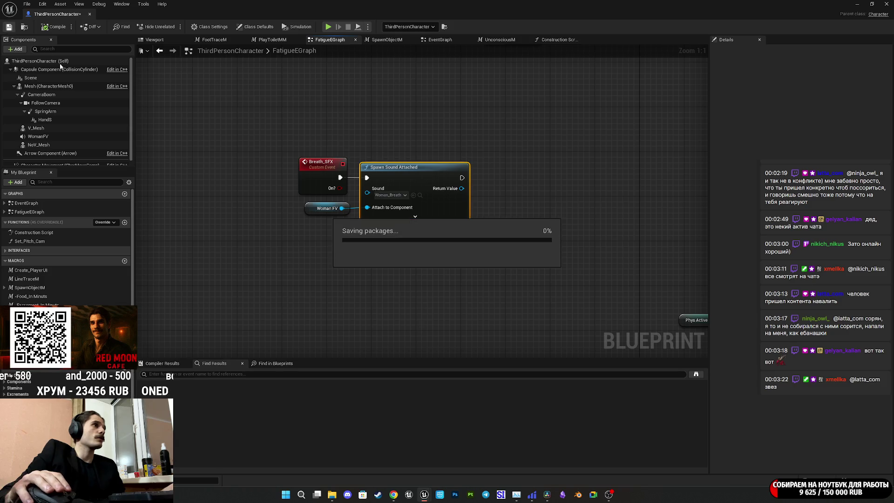
left_click_drag(330, 261, 308, 285)
left_click_drag(394, 191, 476, 201)
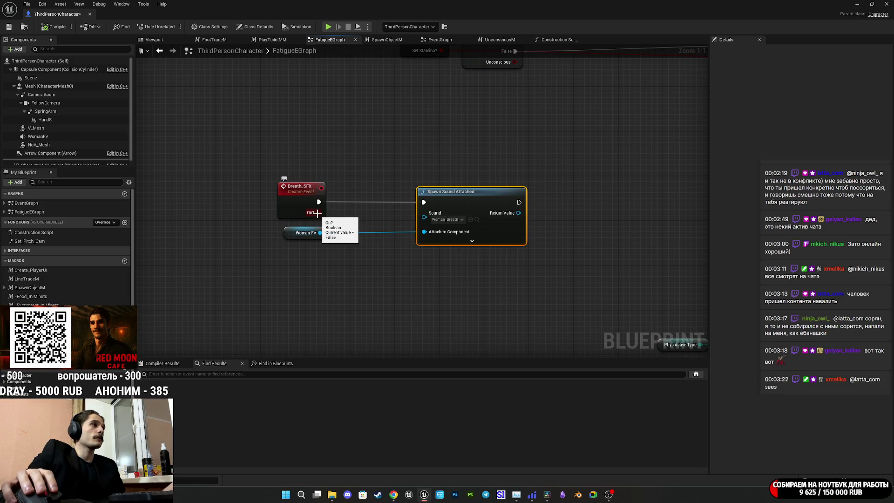
left_click_drag(364, 233, 390, 237)
type("doo")
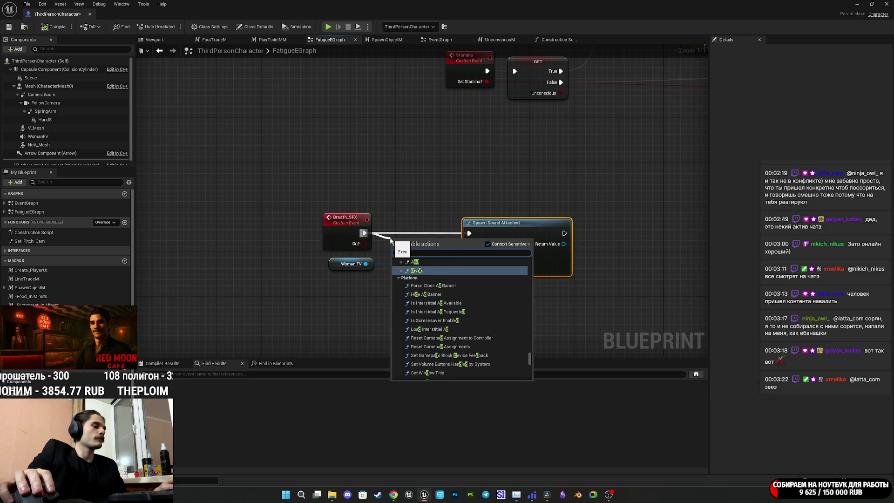
left_click(418, 350)
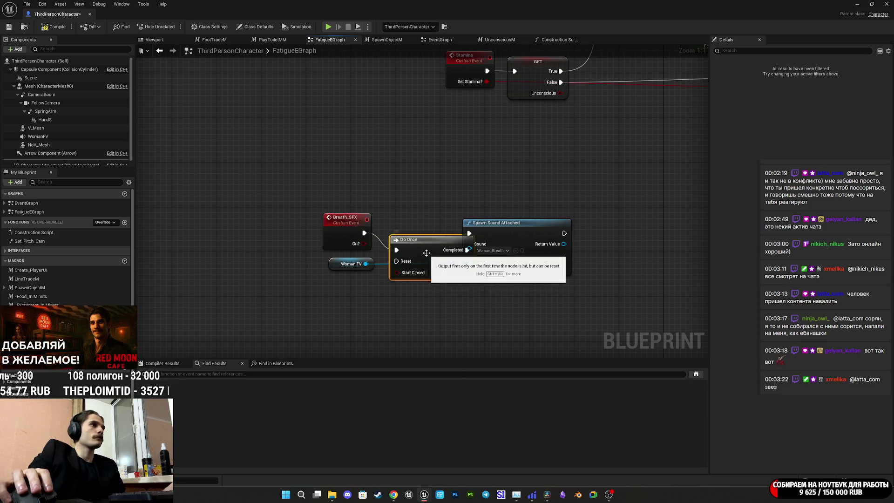
left_click_drag(423, 229, 424, 235)
left_click_drag(508, 236, 555, 237)
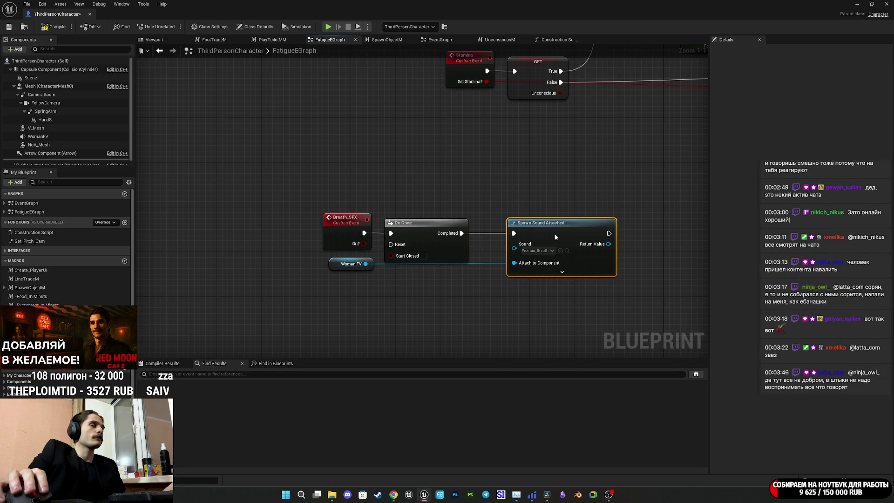
left_click_drag(433, 233, 456, 236)
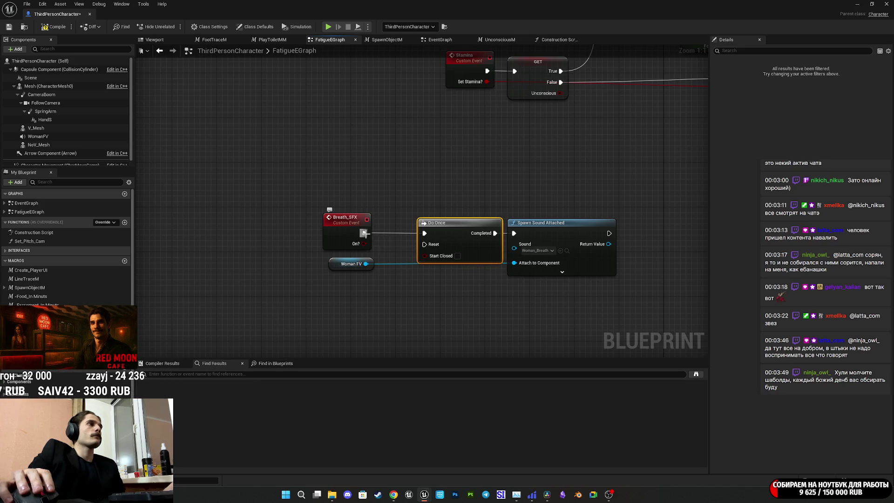
left_click_drag(409, 272, 346, 264)
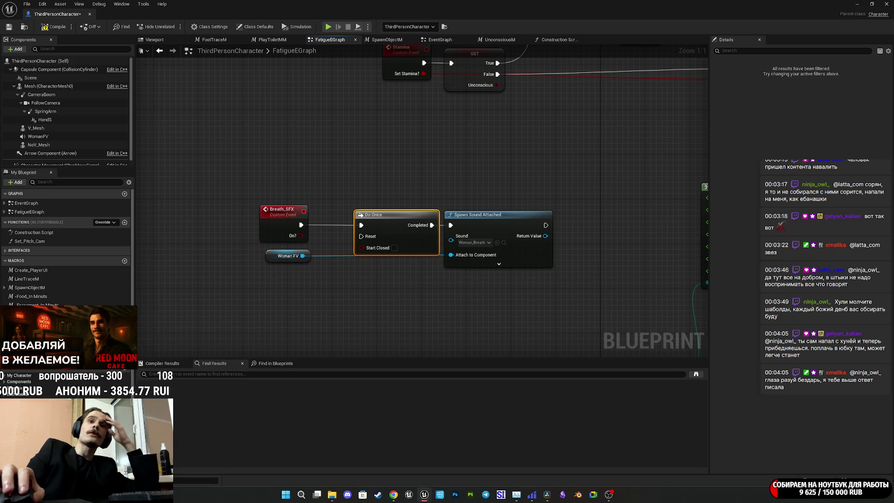
key("alt+Tab")
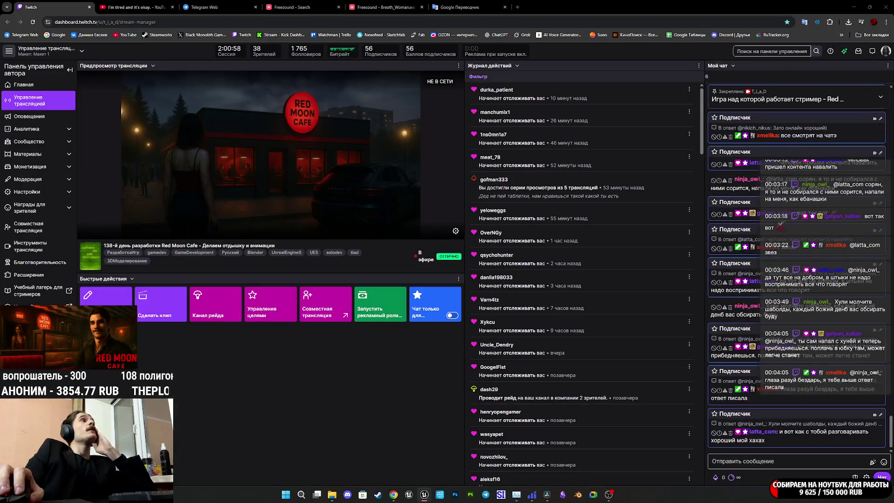
key("alt+Tab")
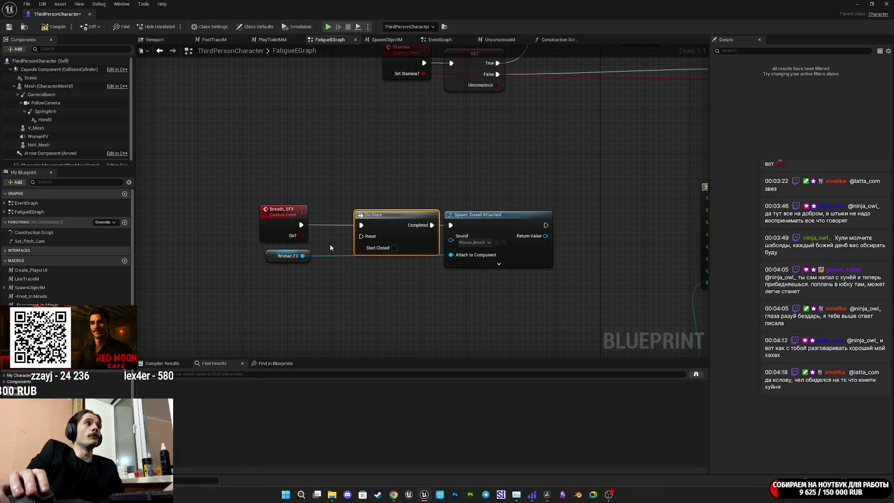
Add a Branch on On? with its True output feeding Do Once.
mouse_move(272, 225)
left_mouse_down()
mouse_move(188, 224)
mouse_move(249, 245)
mouse_move(238, 240)
mouse_move(261, 213)
mouse_move(217, 225)
left_mouse_up()
type("branch")
key("Return")
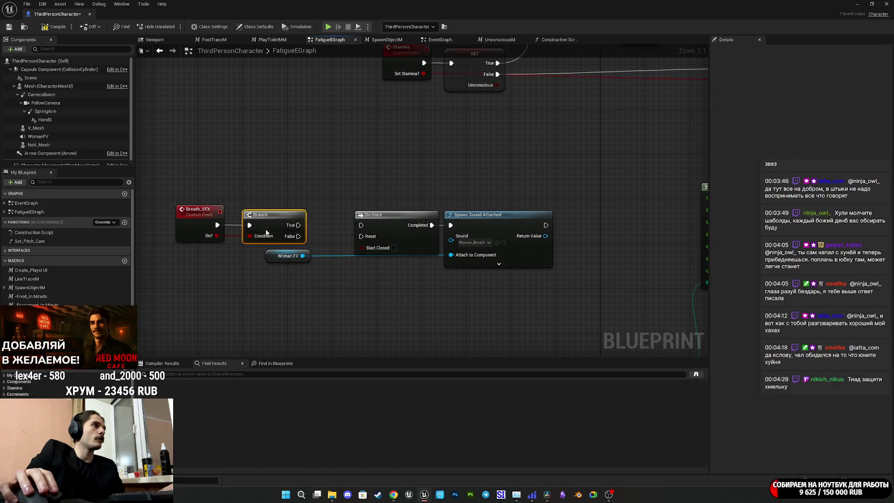
left_click_drag(299, 225, 361, 225)
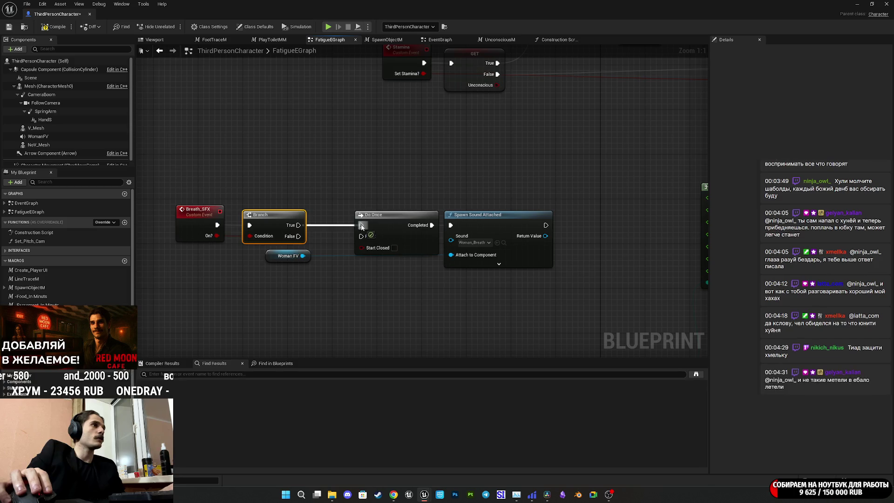
left_click_drag(278, 227, 305, 223)
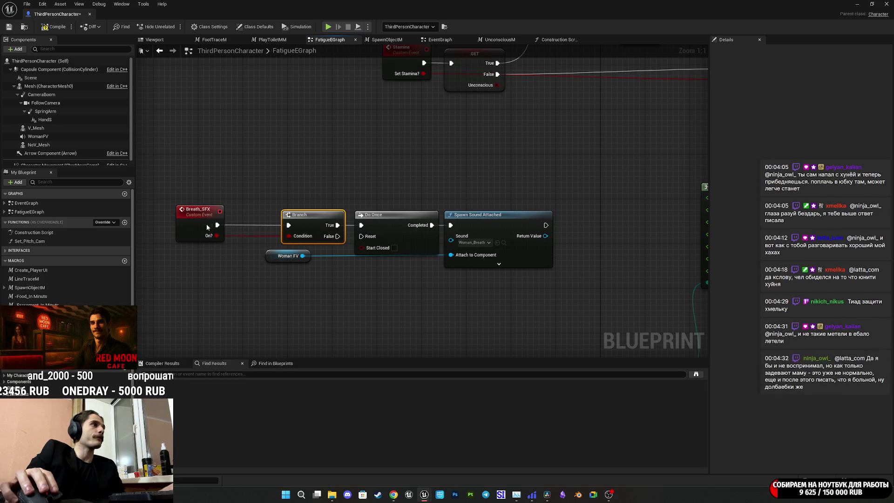
left_click_drag(204, 227, 254, 227)
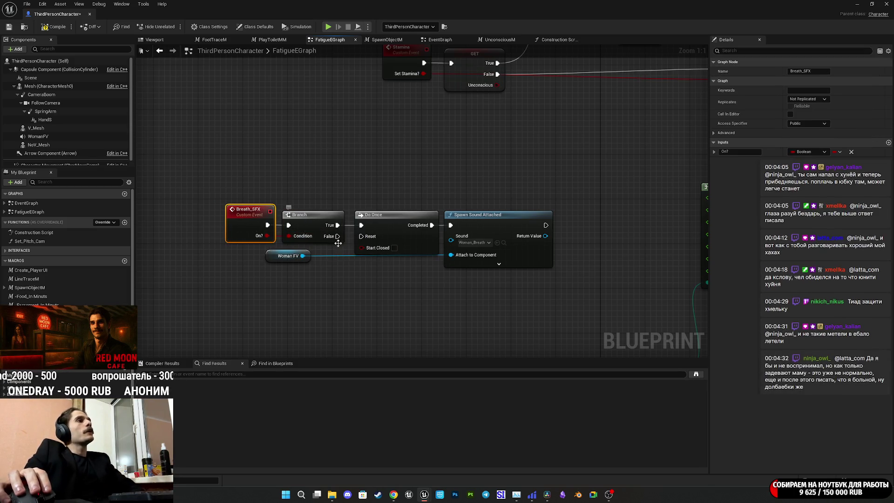
Add an Is Valid check on the spawned sound's Return Value, driven by Branch False.
left_click_drag(545, 235, 332, 296)
type("isvalid")
left_click(368, 336)
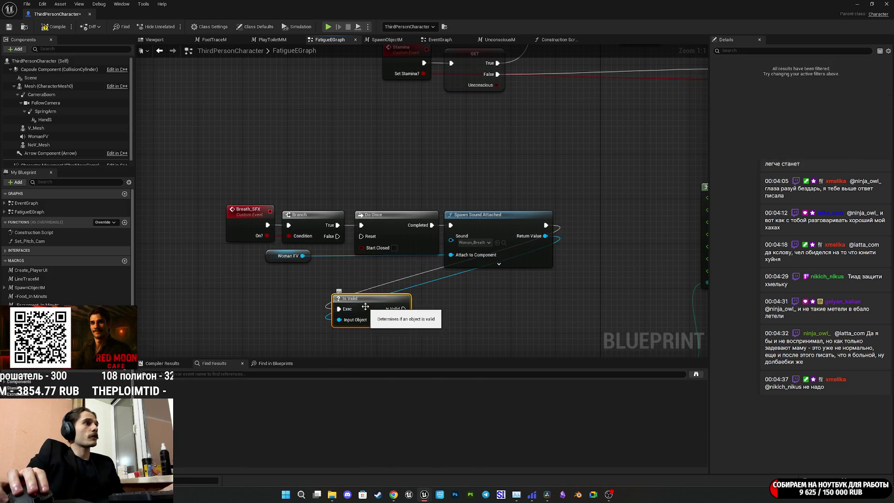
mouse_move(338, 236)
left_mouse_down()
mouse_move(342, 310)
mouse_move(379, 305)
left_mouse_up()
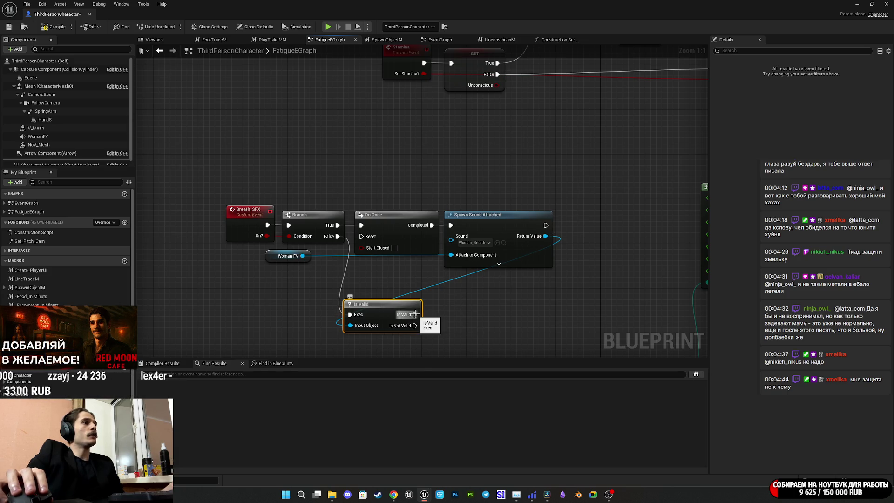
left_click_drag(448, 306, 472, 247)
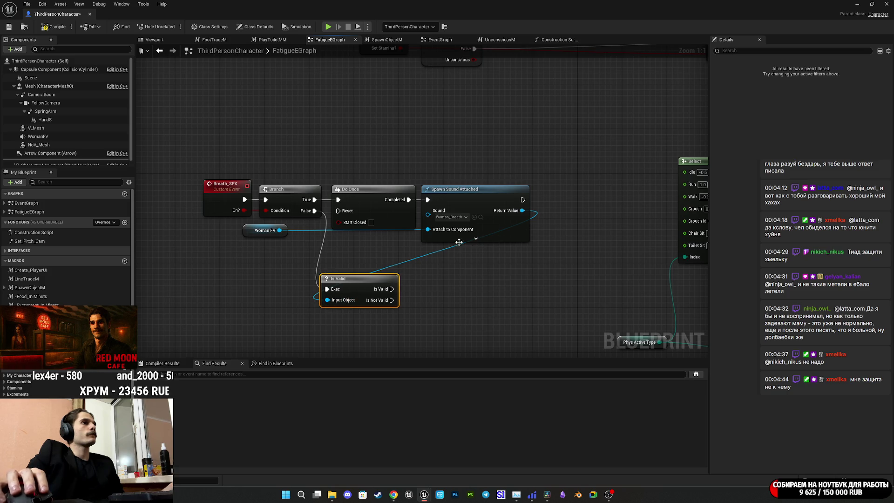
left_click_drag(522, 210, 415, 281)
Add a Fade Out node on the spawned sound with a 1.0 second duration.
type("Fade")
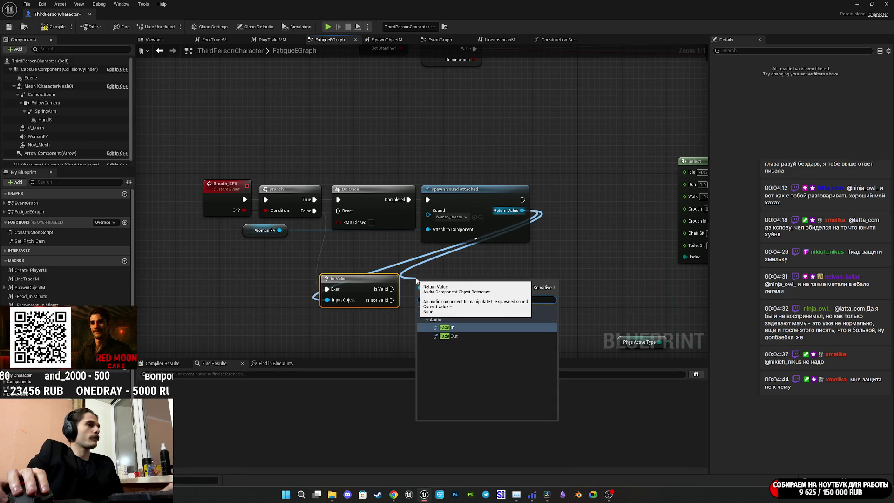
left_click(449, 336)
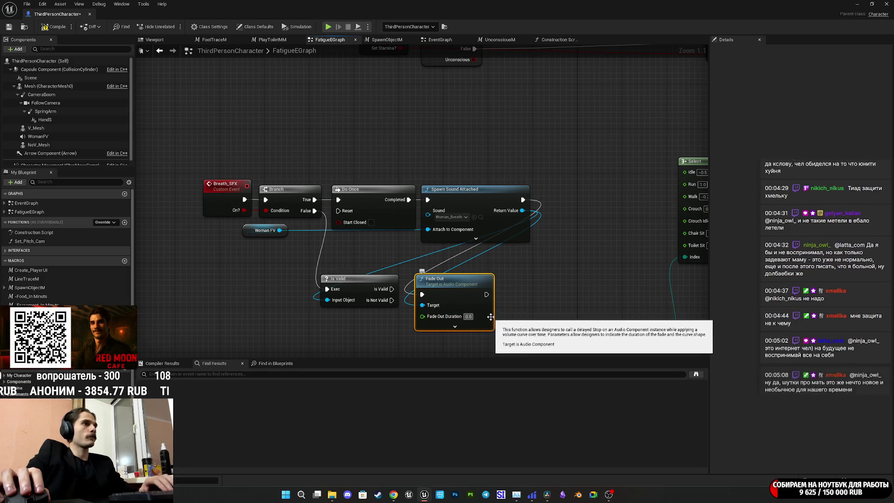
type("1")
left_click(503, 322)
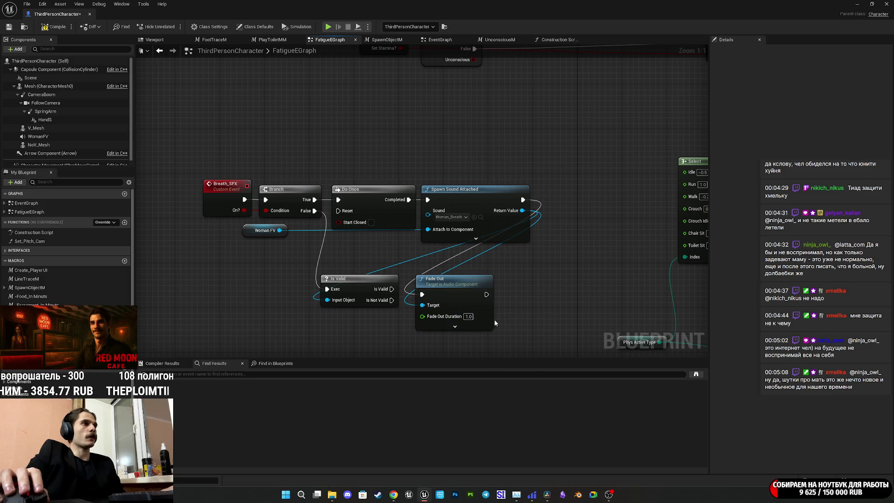
mouse_move(456, 326)
left_mouse_down()
mouse_move(525, 240)
mouse_move(468, 264)
left_mouse_up()
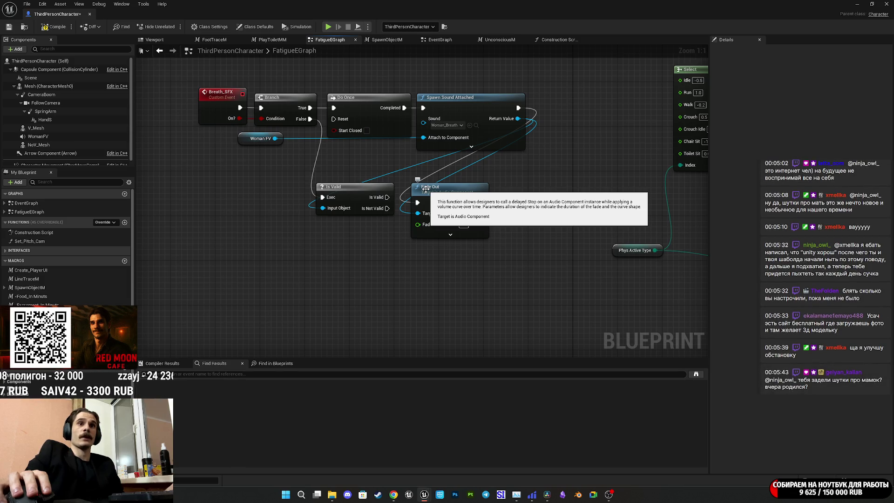
Wire Is Valid into Fade Out, arrange both under the chain, then compile and save.
mouse_move(441, 202)
left_mouse_down()
mouse_move(453, 200)
mouse_move(461, 213)
mouse_move(386, 197)
left_mouse_up()
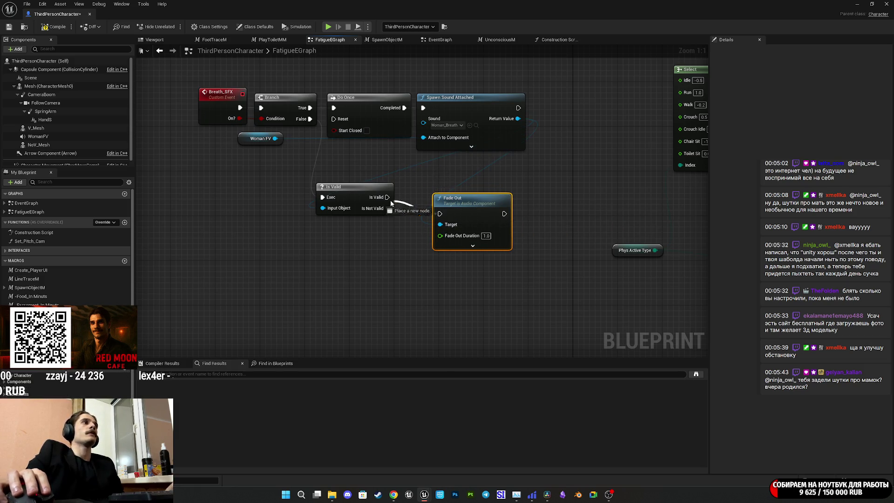
left_click_drag(477, 216, 452, 200)
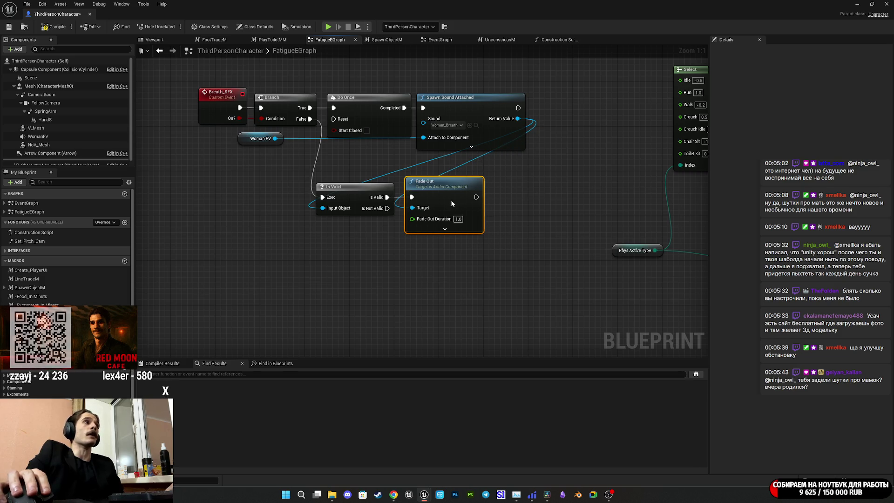
mouse_move(353, 239)
left_mouse_down()
mouse_move(354, 262)
mouse_move(380, 268)
left_mouse_up()
left_click(472, 255)
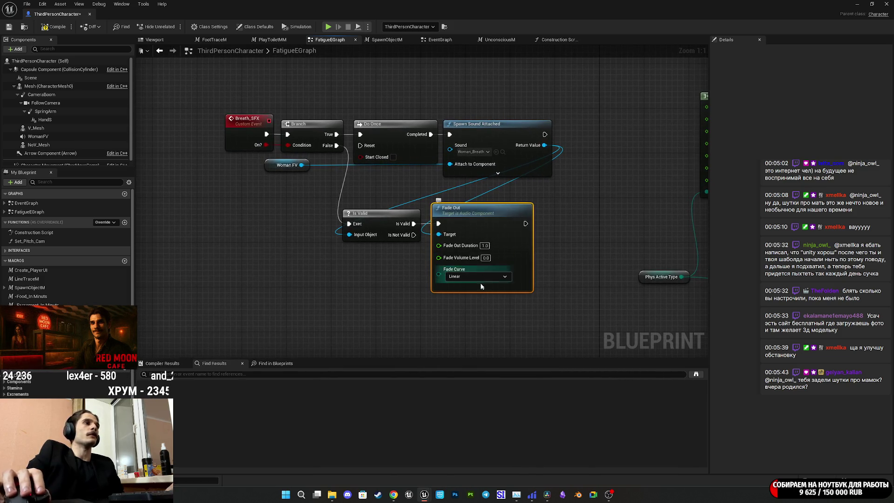
left_click(483, 288)
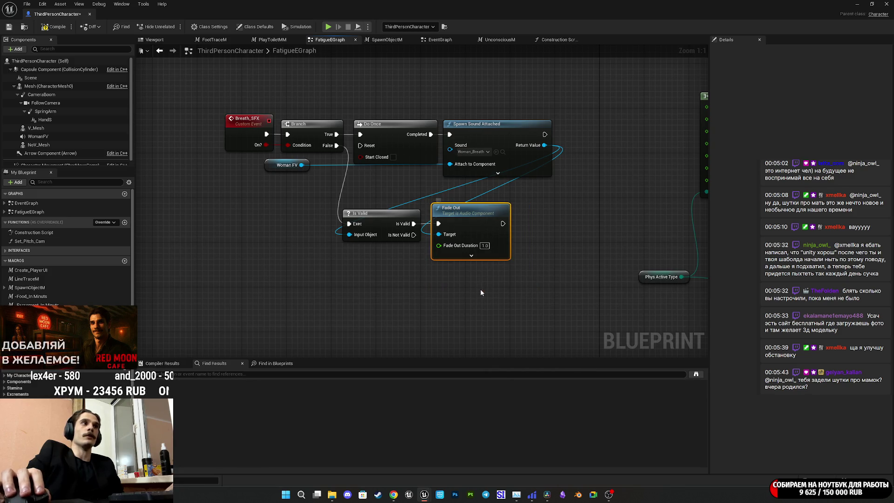
left_click_drag(410, 261, 428, 277)
left_click_drag(487, 279, 360, 224)
mouse_move(521, 239)
left_mouse_down()
mouse_move(435, 240)
mouse_move(544, 239)
left_mouse_up()
left_click_drag(266, 292, 544, 132)
left_click(284, 112)
left_click(58, 27)
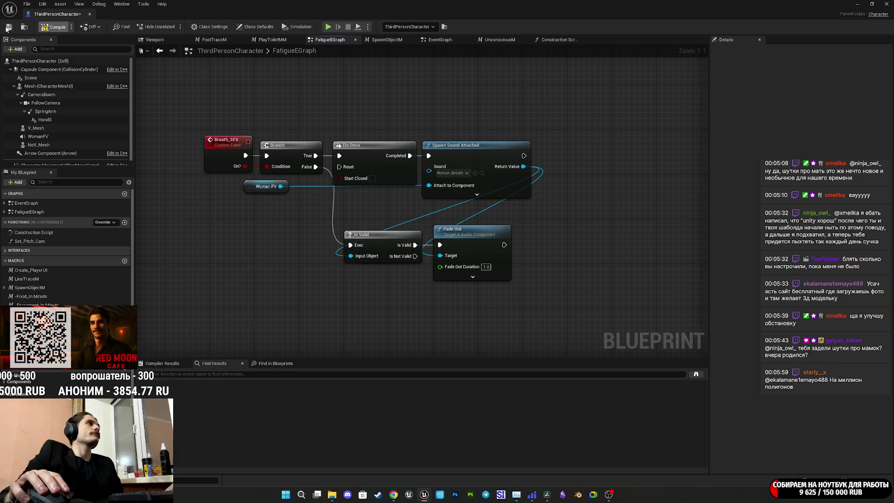
key("ctrl+s")
Connect Fade Out's finished output to Do Once Reset and save the blueprint.
mouse_move(409, 116)
left_mouse_down()
mouse_move(392, 128)
mouse_move(411, 115)
left_mouse_up()
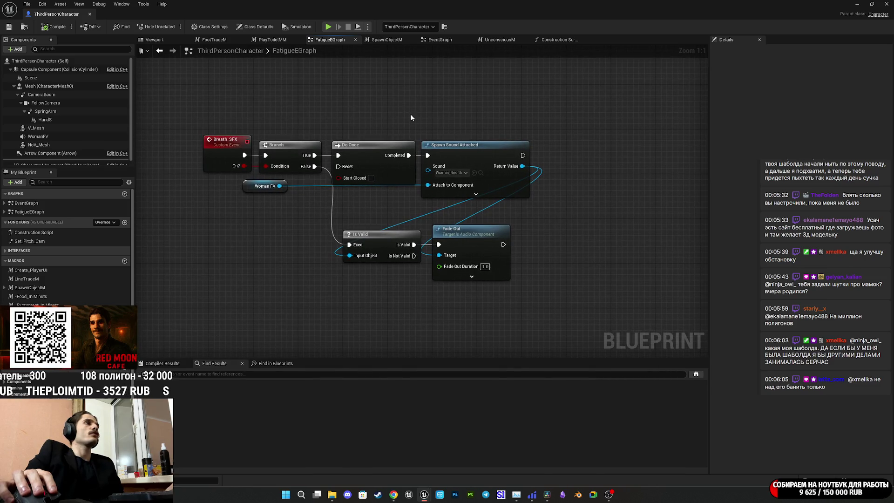
left_click_drag(411, 117, 407, 117)
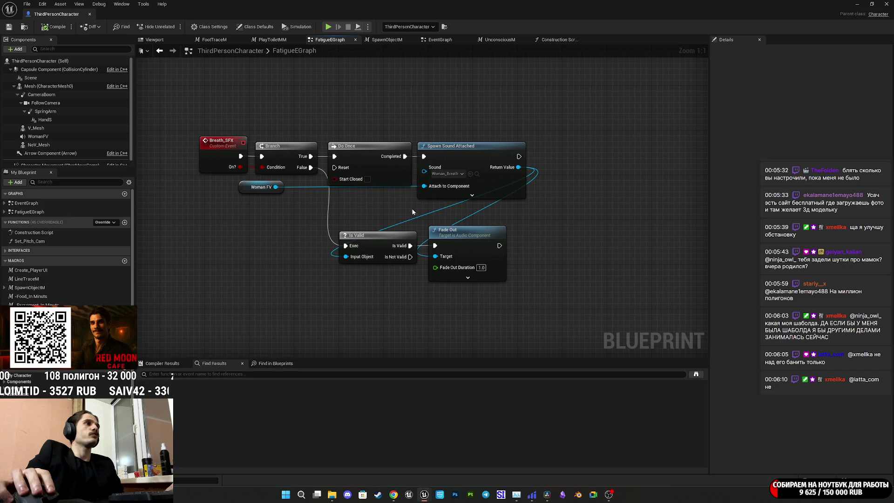
left_click(501, 246)
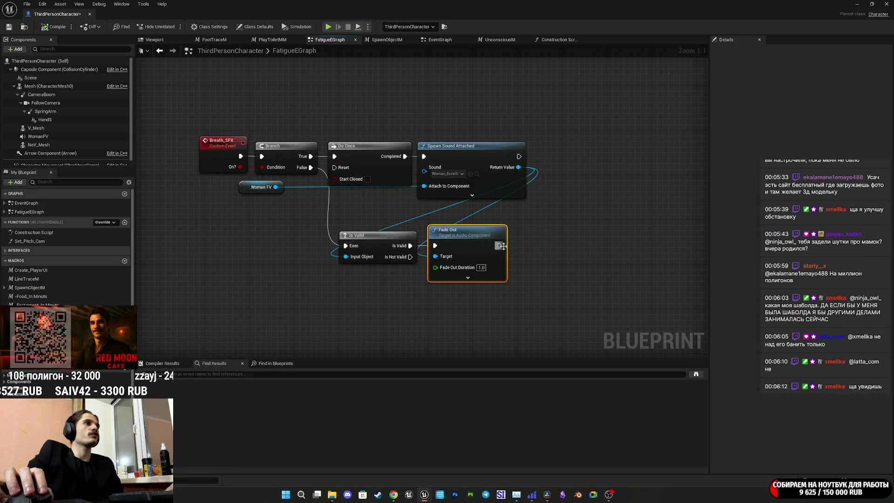
mouse_move(499, 248)
left_mouse_down()
mouse_move(347, 191)
mouse_move(339, 175)
mouse_move(349, 205)
mouse_move(584, 233)
left_mouse_up()
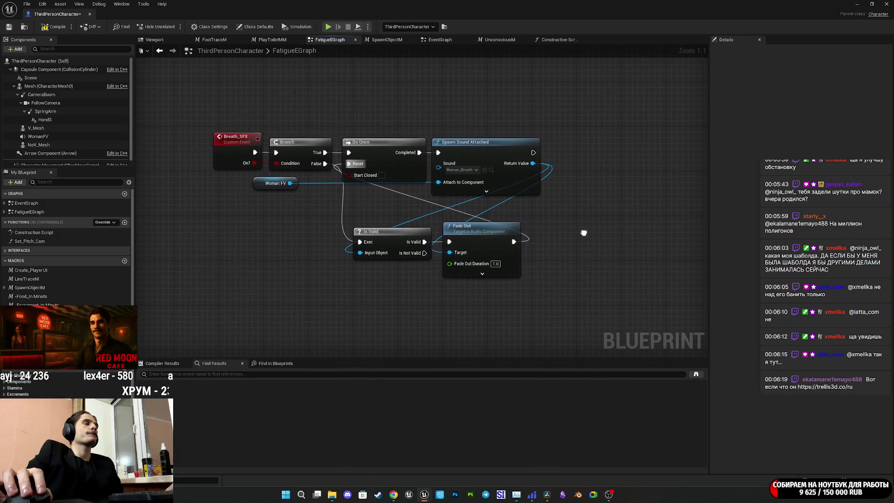
left_click(8, 27)
left_click_drag(449, 113, 440, 128)
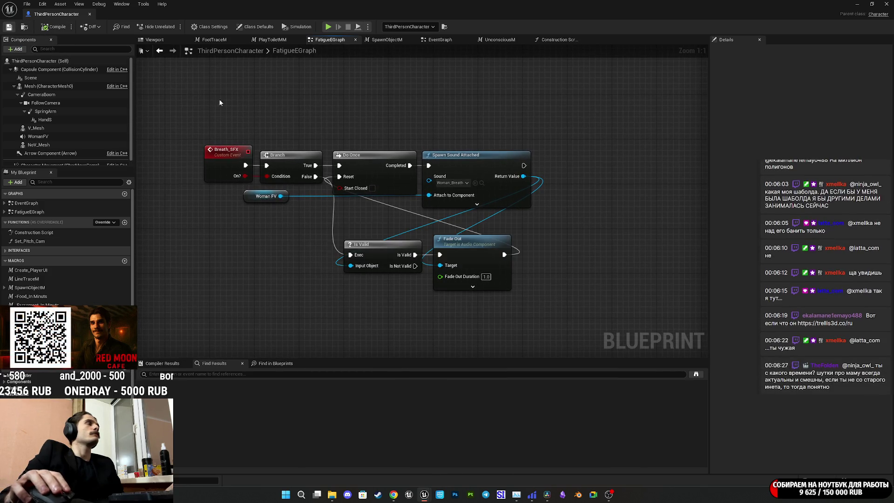
scroll(476, 189, "down", 3)
left_click_drag(547, 140, 308, 285)
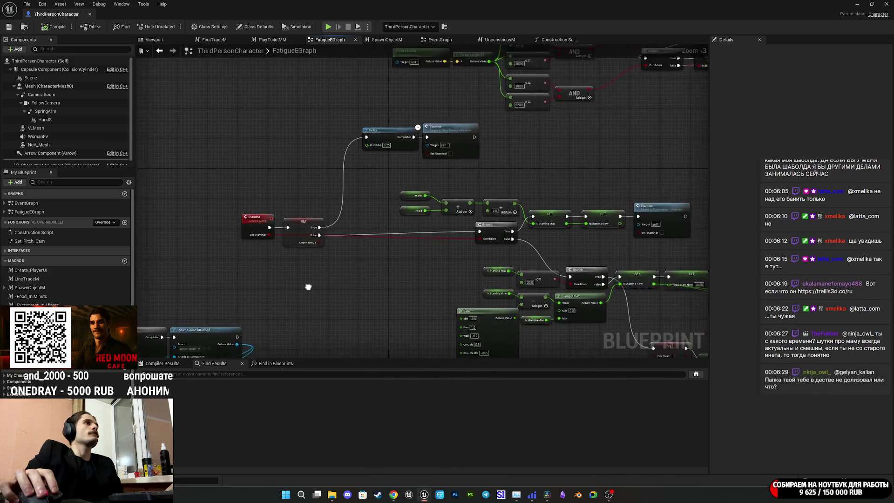
Pan across the graph to review the Stamina logic, then switch to the Twitch dashboard.
scroll(571, 158, "down", 3)
mouse_move(572, 159)
left_mouse_down()
mouse_move(376, 242)
mouse_move(419, 259)
mouse_move(485, 175)
mouse_move(514, 242)
mouse_move(535, 134)
mouse_move(619, 127)
mouse_move(613, 114)
mouse_move(623, 94)
mouse_move(699, 51)
mouse_move(481, 116)
mouse_move(426, 116)
left_mouse_up()
scroll(384, 228, "up", 5)
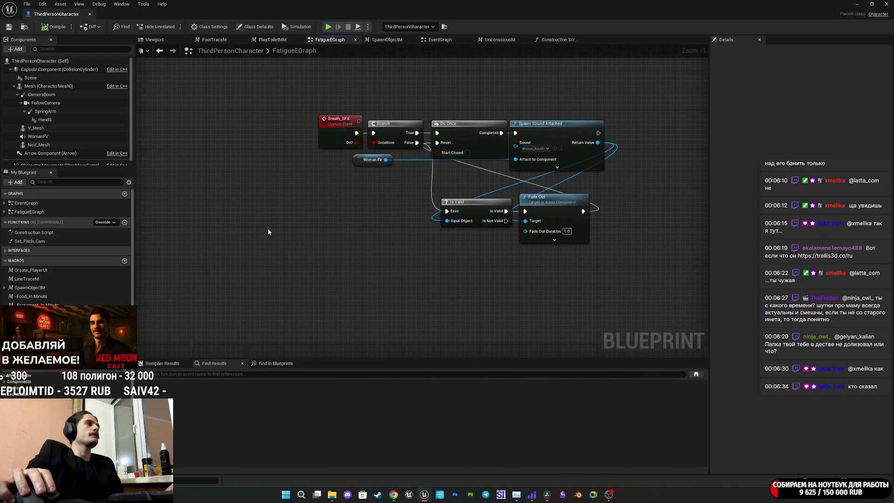
mouse_move(348, 222)
left_mouse_down()
mouse_move(412, 233)
mouse_move(409, 259)
left_mouse_up()
scroll(451, 223, "down", 3)
scroll(399, 212, "up", 3)
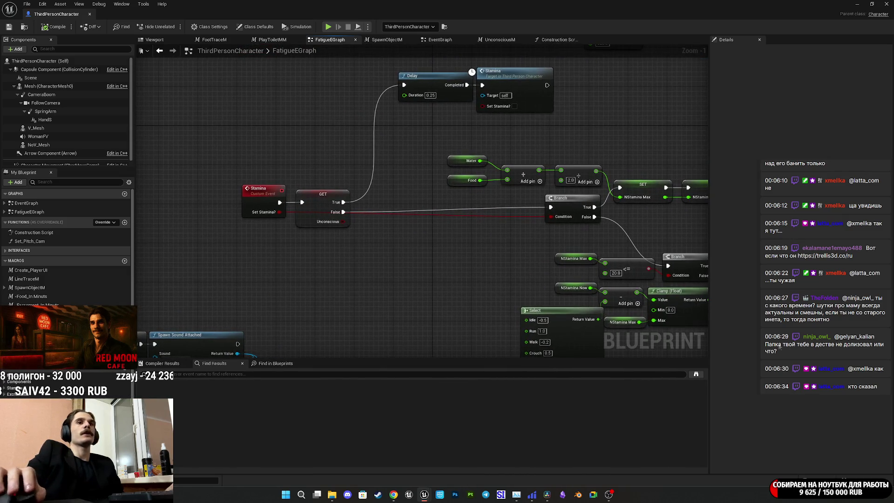
mouse_move(393, 494)
left_click(368, 458)
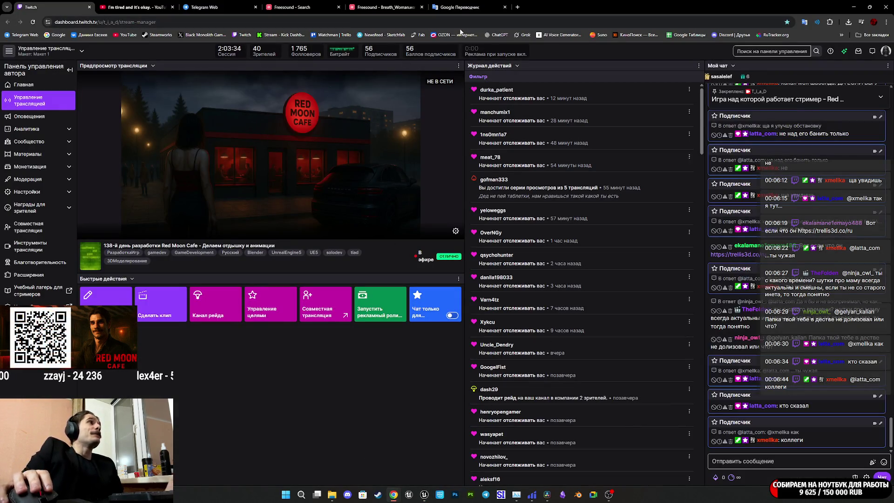
Go to the YouTube tab and play the recommended "alone." video.
left_click(127, 3)
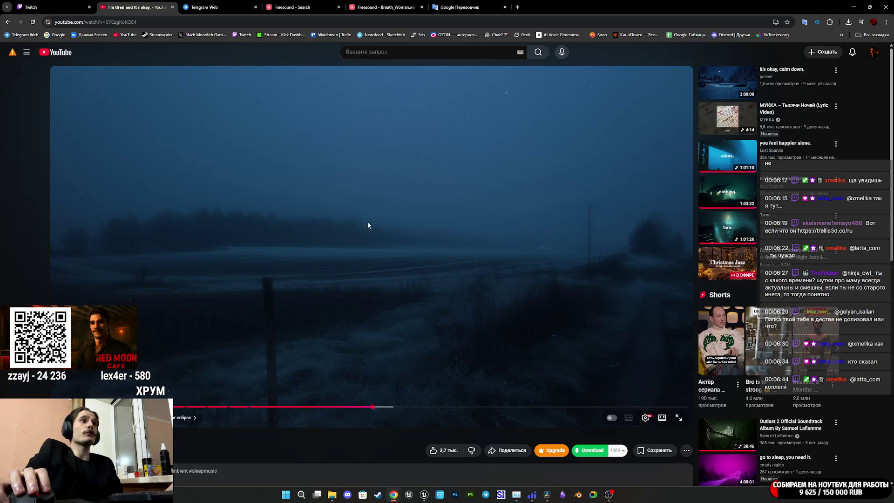
scroll(671, 411, "down", 5)
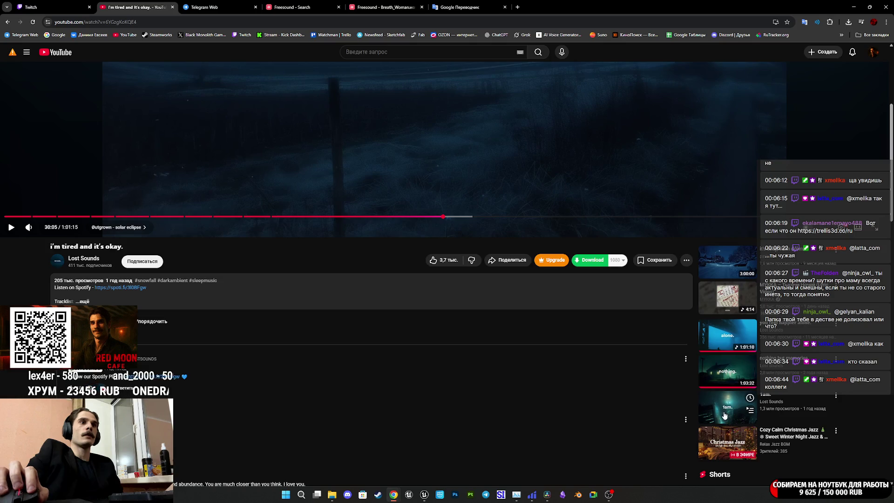
left_click(723, 331)
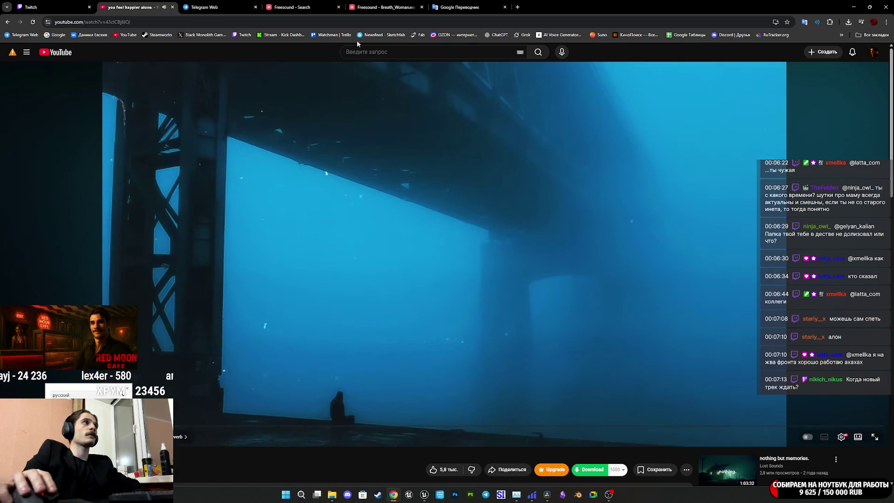
left_click(219, 7)
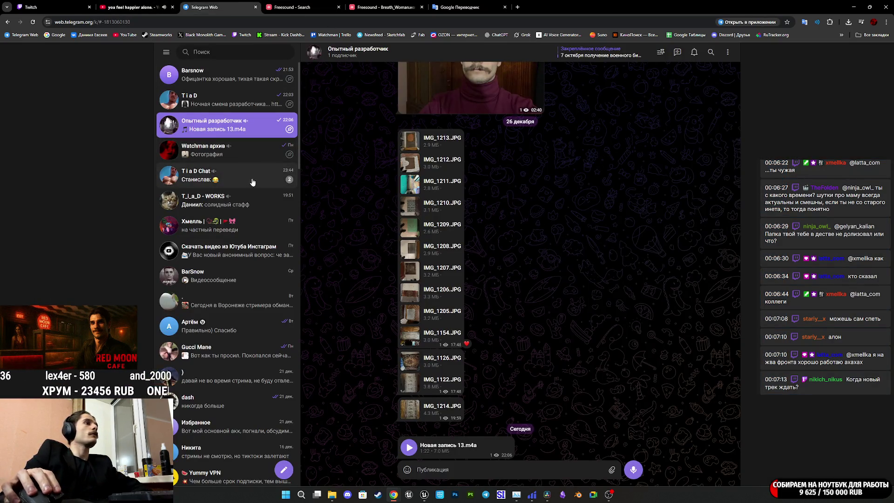
left_click(249, 177)
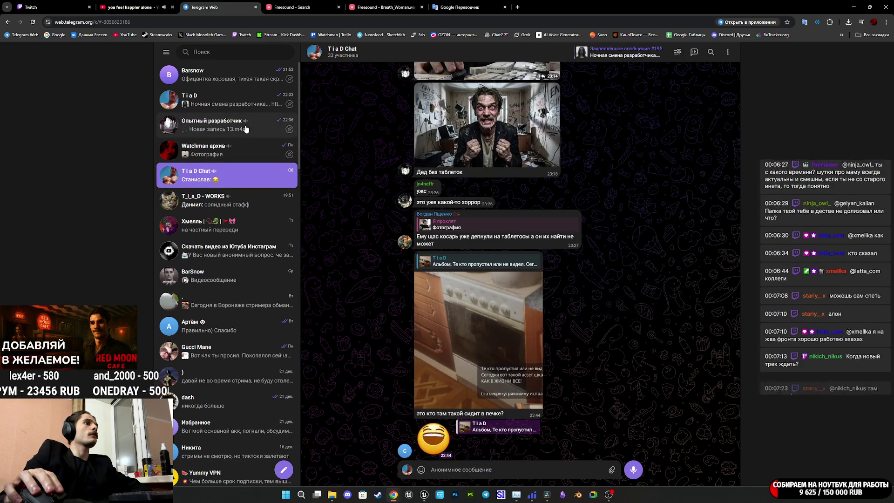
scroll(493, 339, "up", 1)
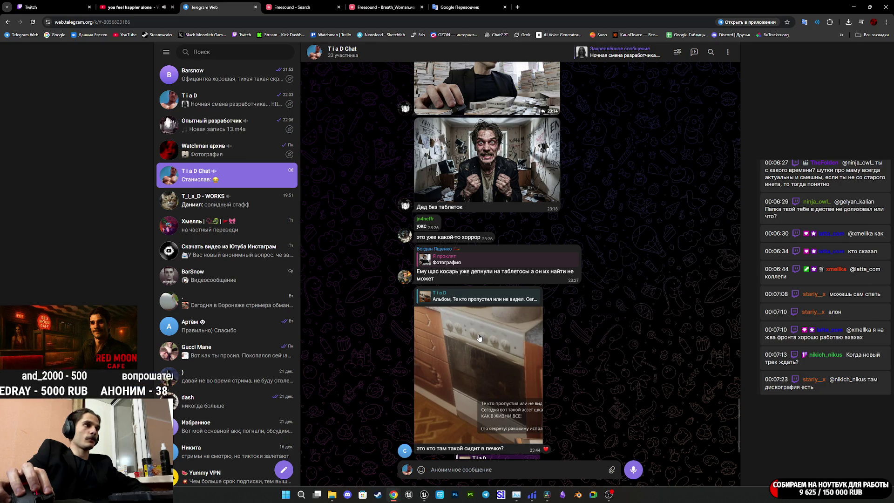
left_click(471, 335)
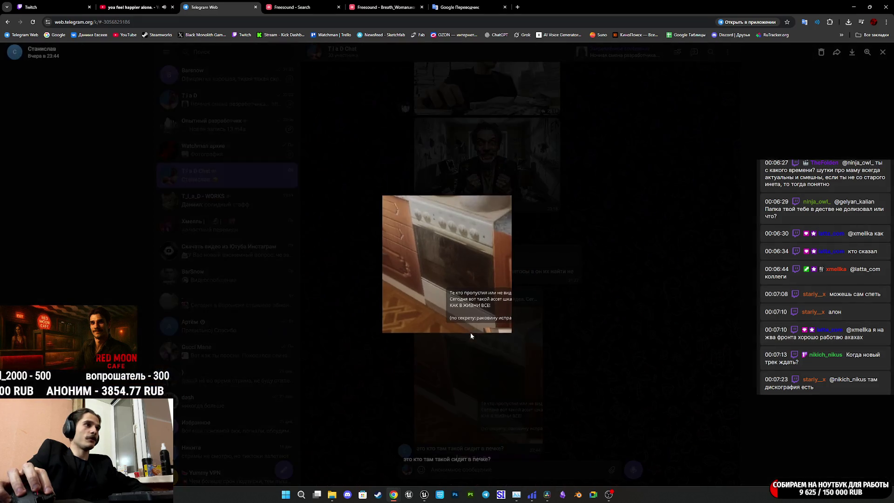
left_click(594, 302)
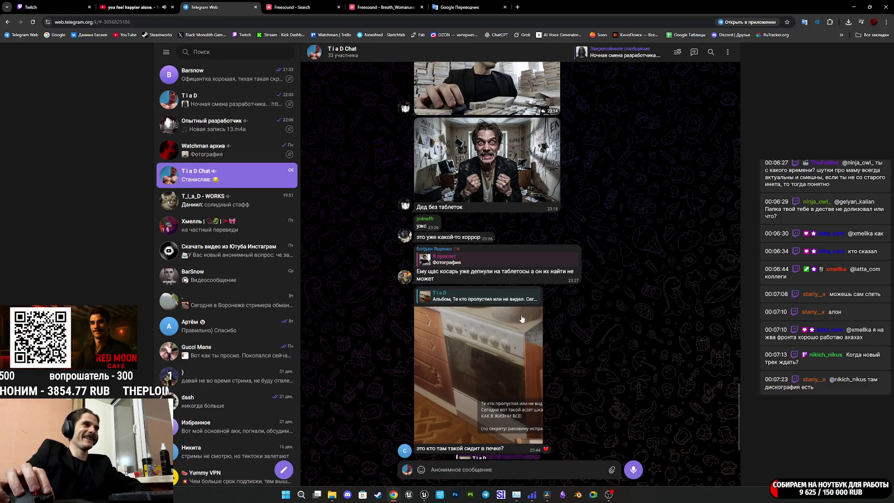
left_click(131, 7)
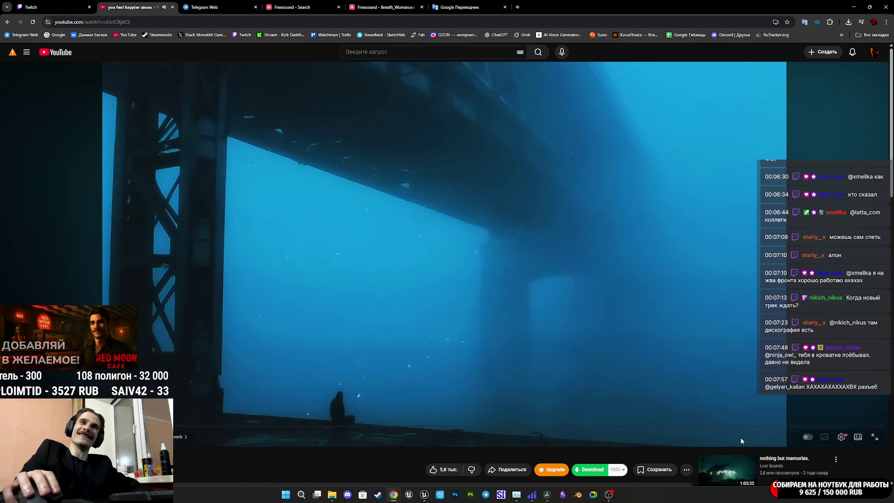
mouse_move(547, 499)
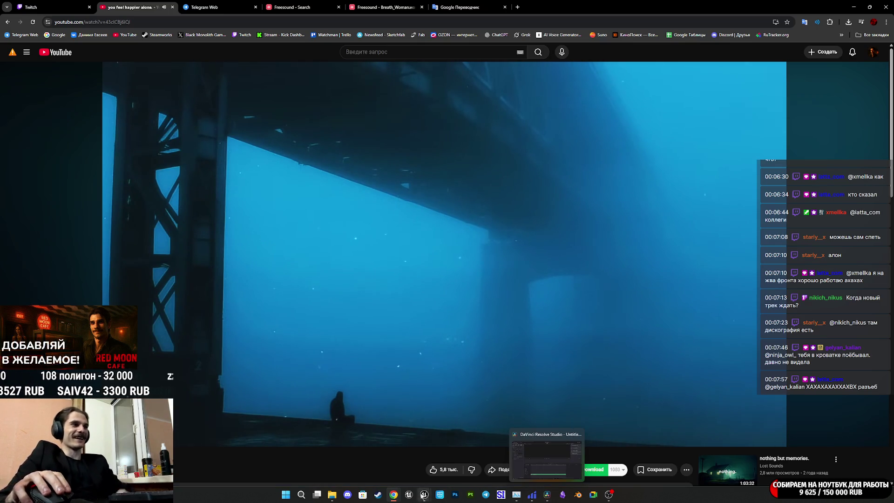
left_click(454, 456)
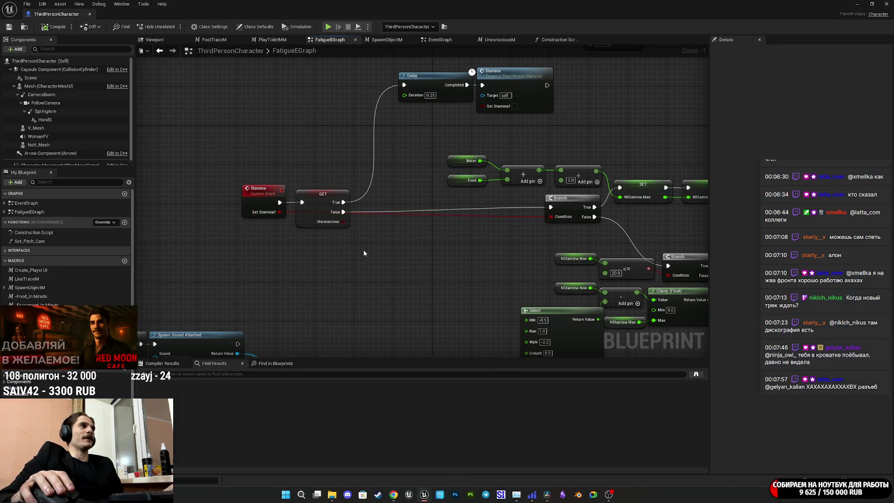
Pan around FatigueEGraph to review the stamina nodes, then switch back to the browser.
left_click_drag(364, 253, 285, 256)
mouse_move(365, 247)
left_mouse_down()
mouse_move(274, 271)
mouse_move(451, 251)
mouse_move(398, 253)
left_mouse_up()
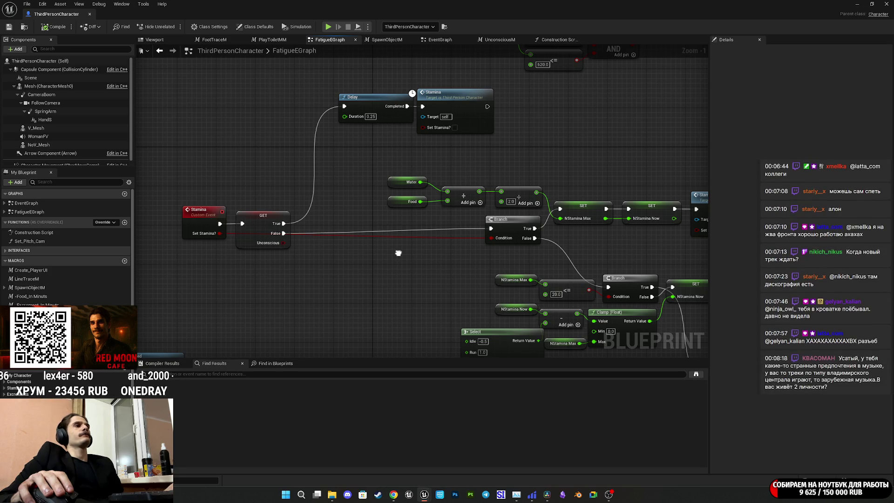
left_click_drag(398, 253, 421, 224)
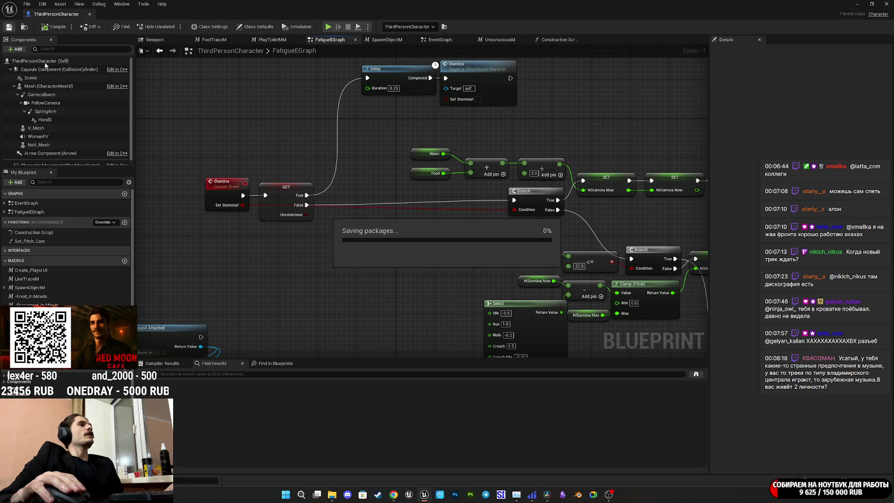
left_click_drag(425, 263, 296, 213)
mouse_move(385, 233)
left_mouse_down()
mouse_move(265, 216)
mouse_move(236, 200)
left_mouse_up()
left_click_drag(354, 211, 243, 194)
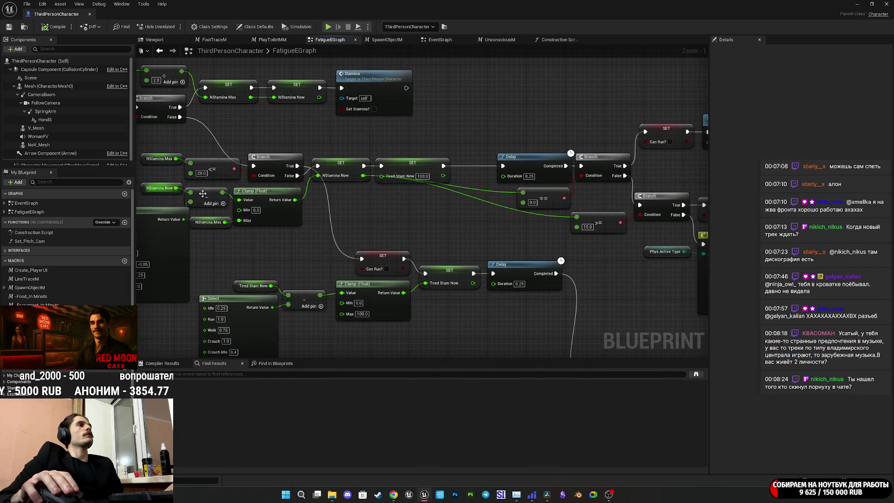
mouse_move(392, 211)
left_mouse_down()
mouse_move(544, 196)
mouse_move(375, 154)
mouse_move(395, 184)
mouse_move(393, 236)
mouse_move(445, 241)
mouse_move(432, 236)
left_mouse_up()
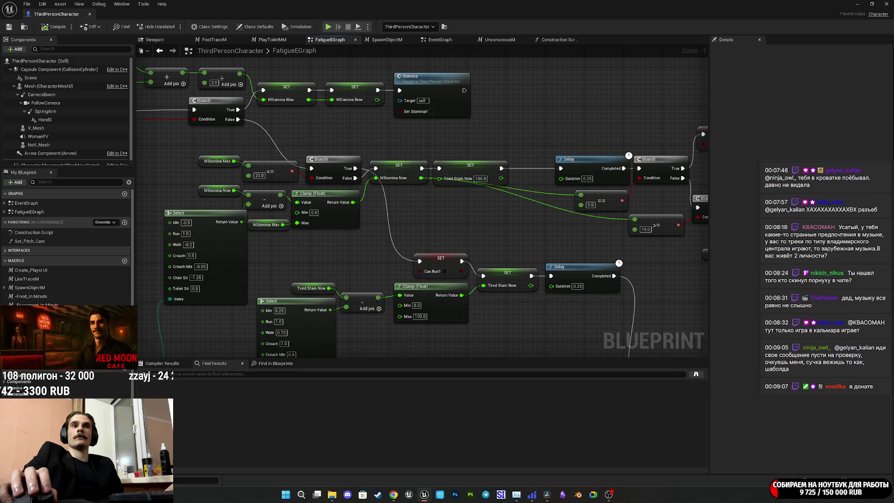
mouse_move(390, 494)
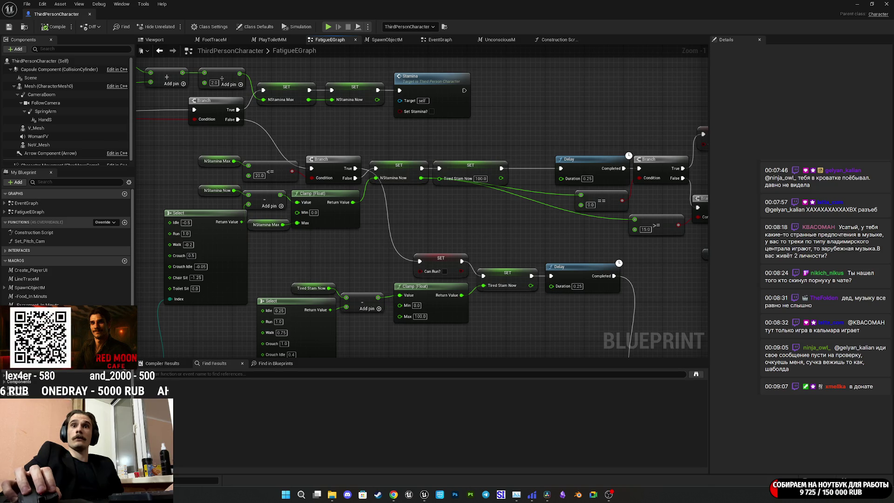
key("alt+Tab")
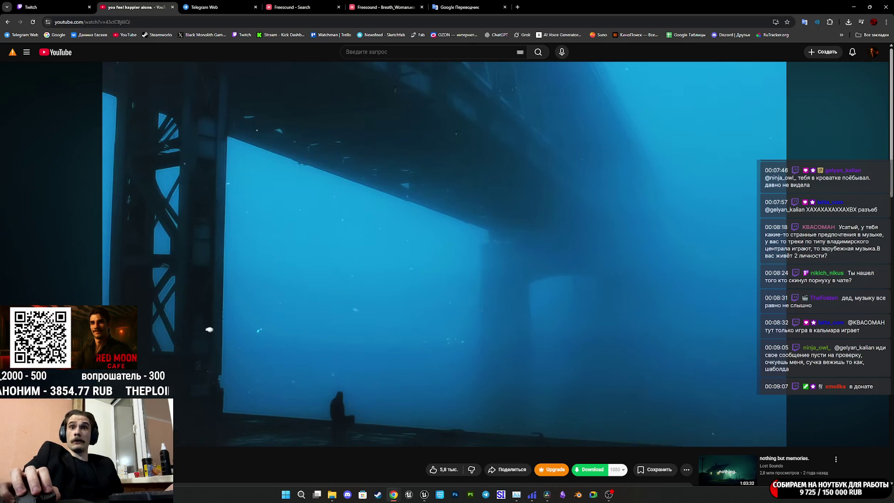
Bring the browser back and select the Twitch stream manager tab.
key("alt+Tab")
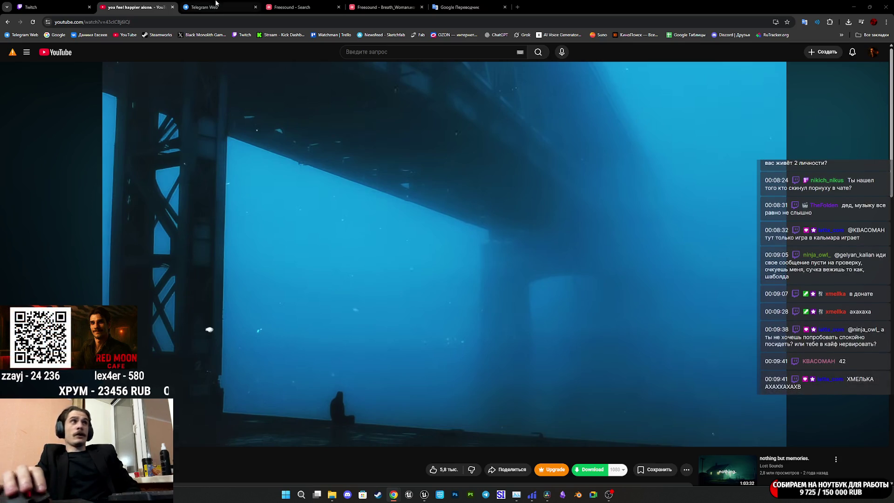
left_click(43, 7)
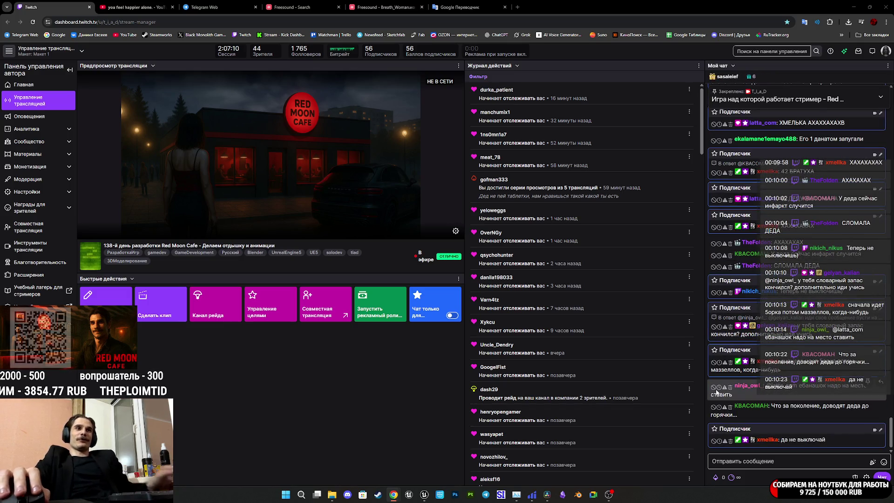
Bring the Unreal Engine blueprint editor back to the front from the taskbar.
mouse_move(424, 495)
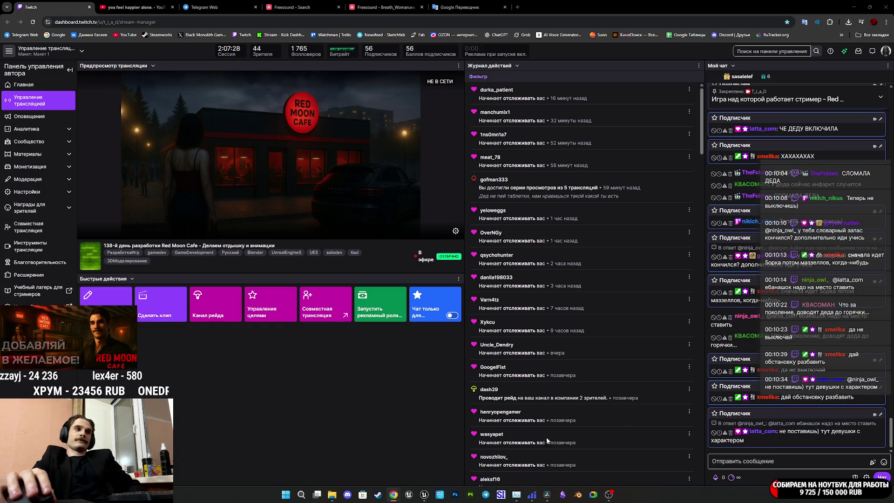
mouse_move(547, 495)
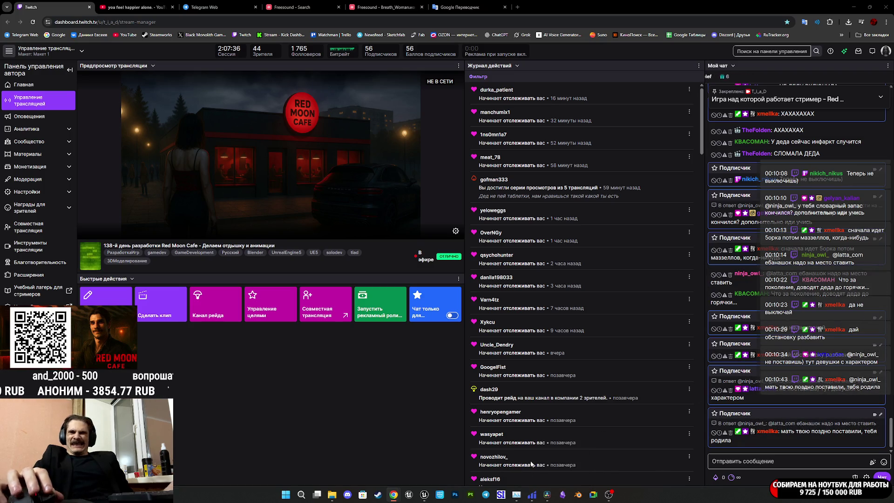
left_click(424, 497)
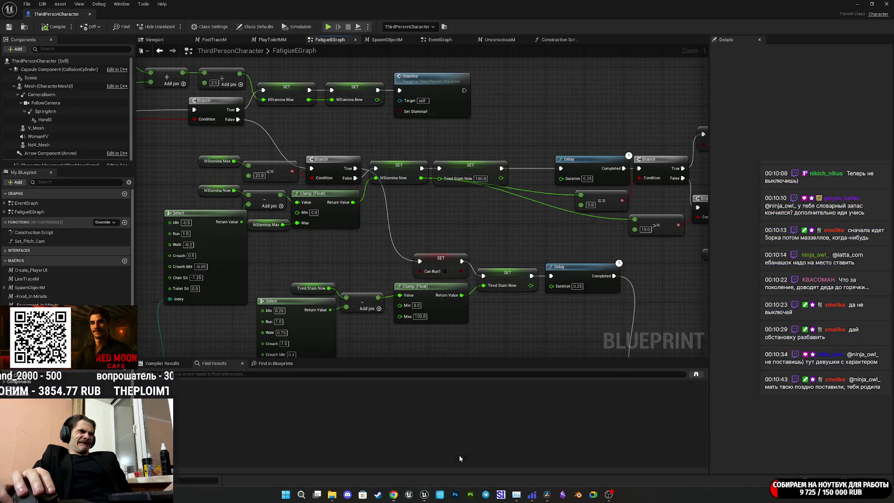
Pan across the FatigueEGraph post-process and unconscious-state nodes, then switch back to the Twitch dashboard.
mouse_move(511, 262)
left_mouse_down()
mouse_move(579, 299)
mouse_move(655, 313)
mouse_move(642, 323)
mouse_move(518, 265)
mouse_move(601, 242)
mouse_move(619, 268)
mouse_move(591, 244)
mouse_move(546, 229)
mouse_move(285, 230)
left_mouse_up()
mouse_move(531, 198)
left_mouse_down()
mouse_move(442, 216)
mouse_move(439, 208)
mouse_move(408, 228)
mouse_move(611, 241)
mouse_move(602, 241)
left_mouse_up()
mouse_move(478, 254)
left_mouse_down()
mouse_move(526, 237)
mouse_move(579, 247)
mouse_move(294, 242)
mouse_move(404, 260)
mouse_move(397, 177)
left_mouse_up()
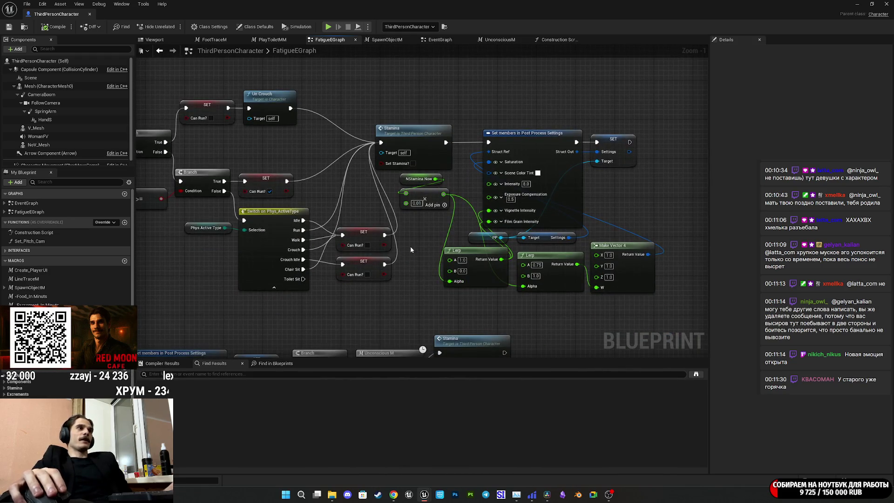
mouse_move(413, 250)
left_mouse_down()
mouse_move(518, 245)
mouse_move(508, 195)
mouse_move(652, 98)
mouse_move(271, 66)
mouse_move(358, 71)
left_mouse_up()
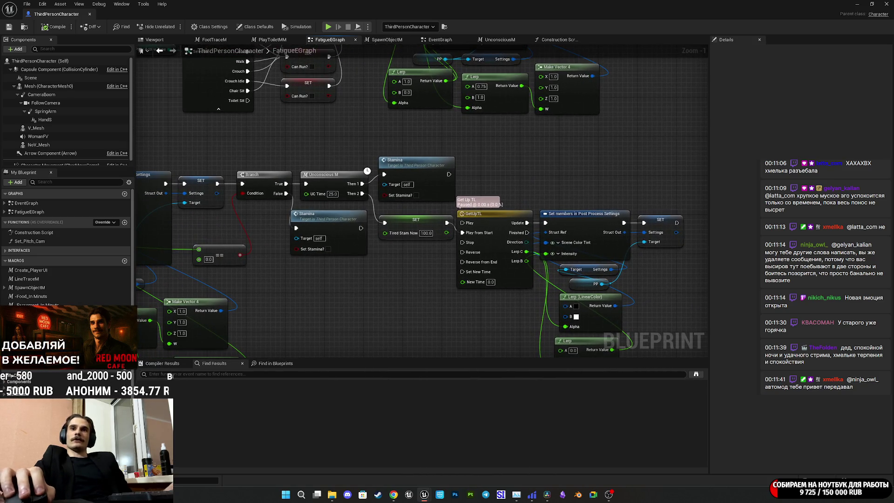
key("alt+Tab")
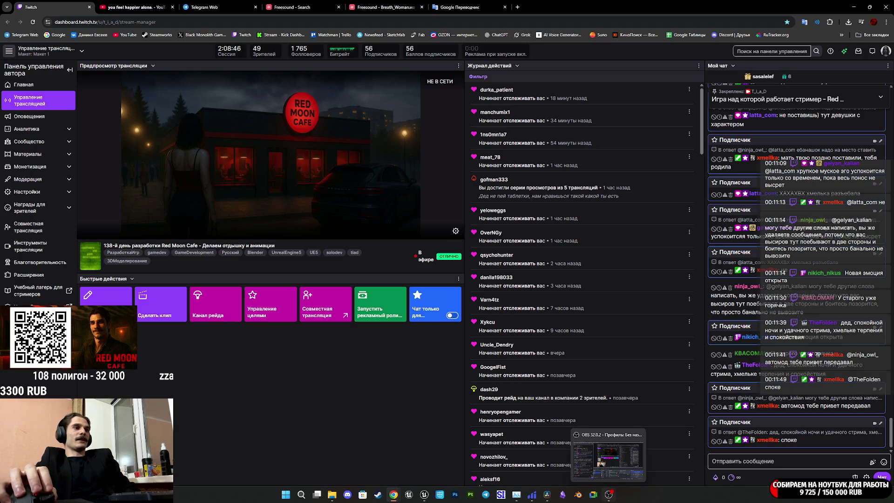
Check OBS and the Twitch dashboard, then open Telegram and enlarge the «Доброе утро!» picture.
left_click(566, 496)
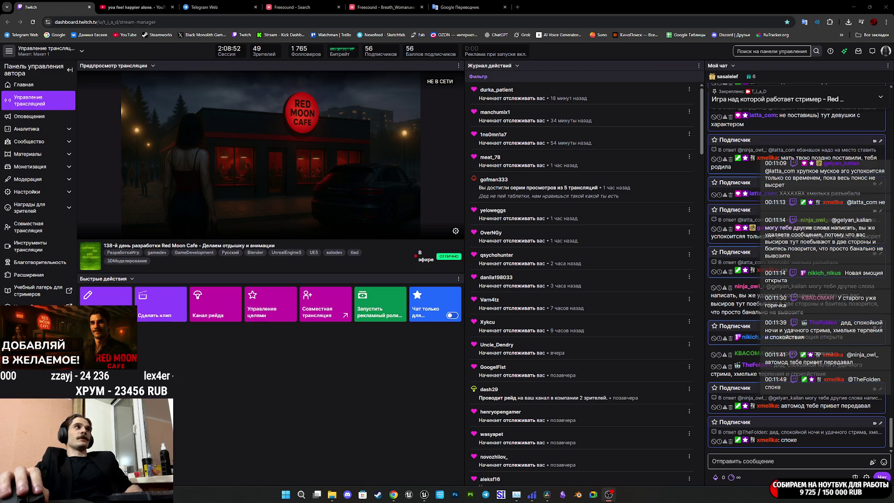
left_click(404, 422)
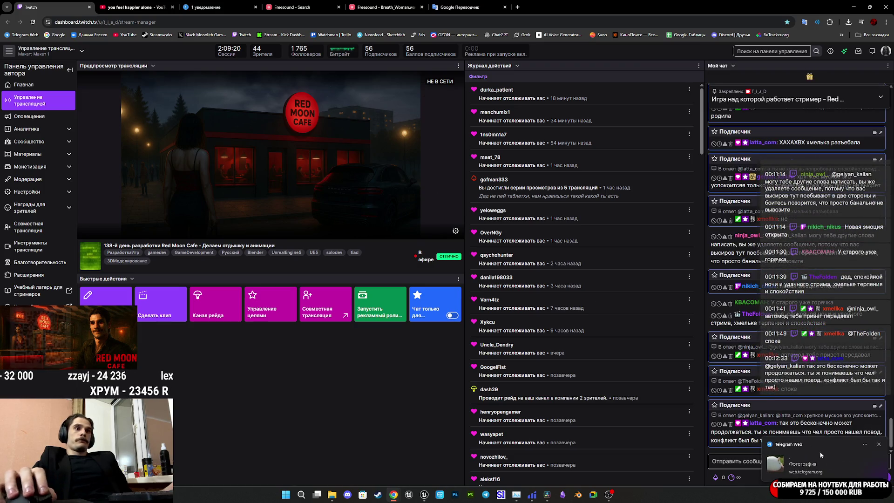
left_click(819, 454)
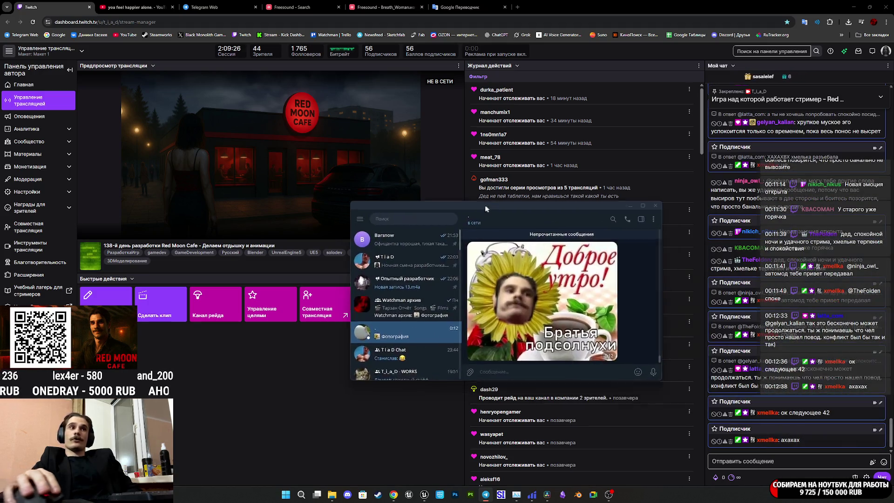
left_click(541, 308)
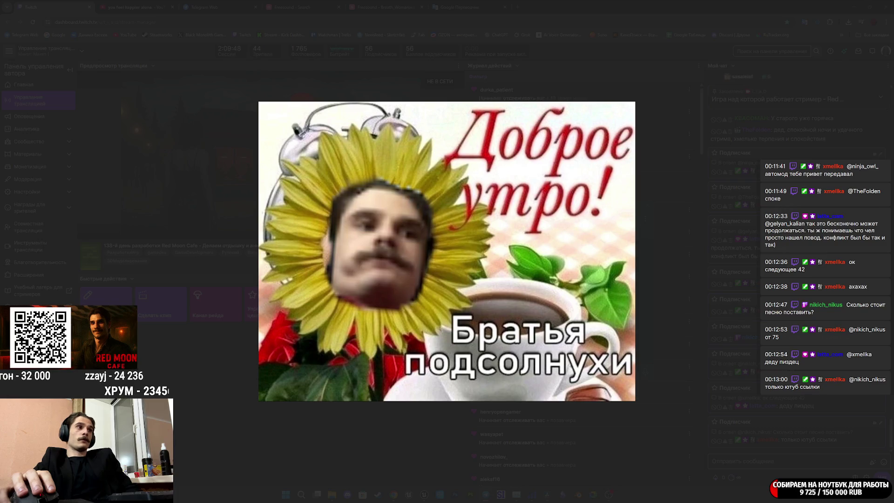
Close the enlarged «Доброе утро!» picture and the Telegram window.
left_click(649, 288)
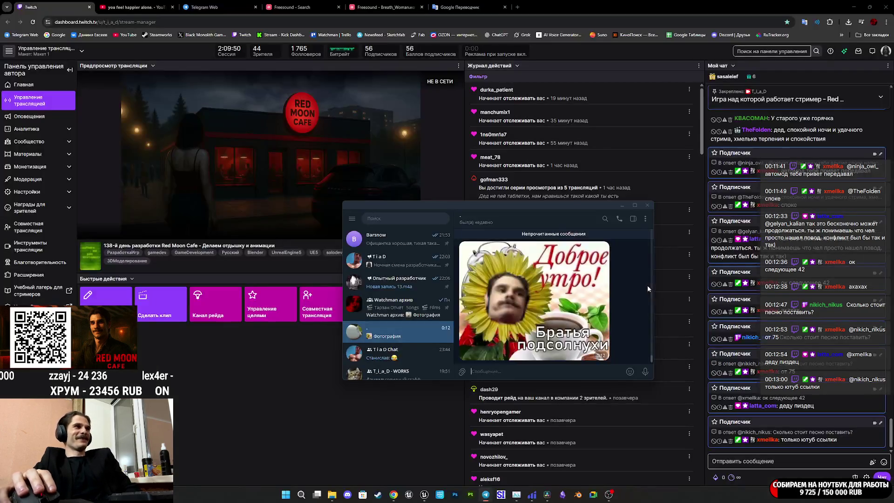
left_click(647, 205)
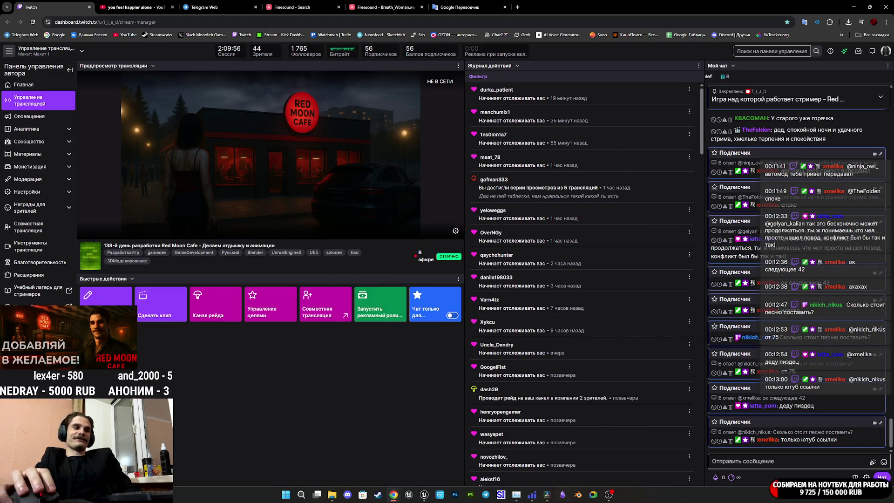
mouse_move(424, 494)
left_click(444, 458)
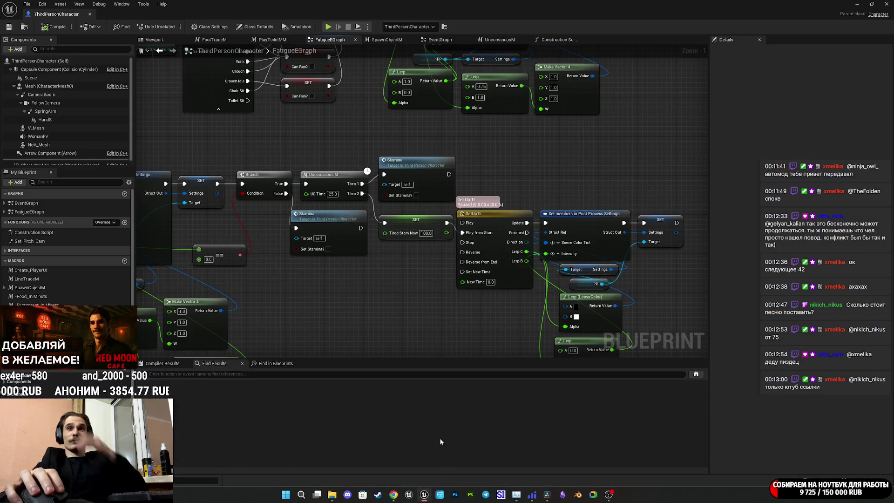
mouse_move(364, 287)
left_mouse_down()
mouse_move(590, 296)
mouse_move(632, 307)
left_mouse_up()
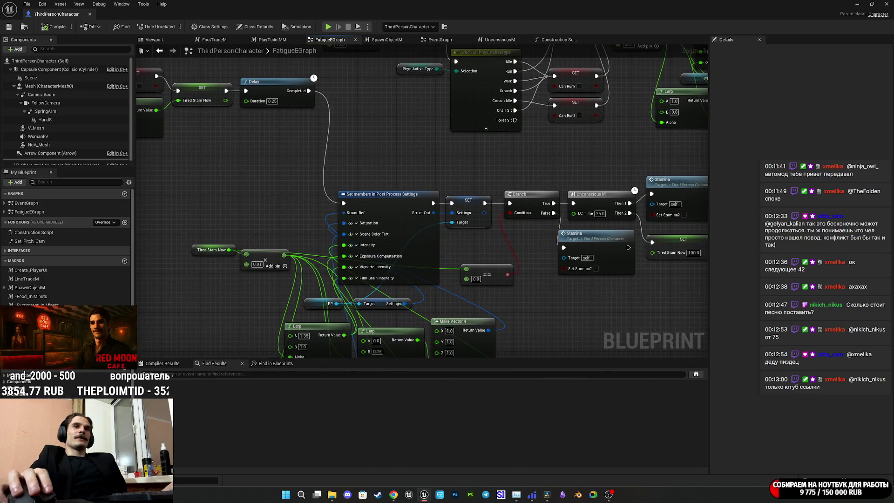
mouse_move(393, 494)
left_click(419, 458)
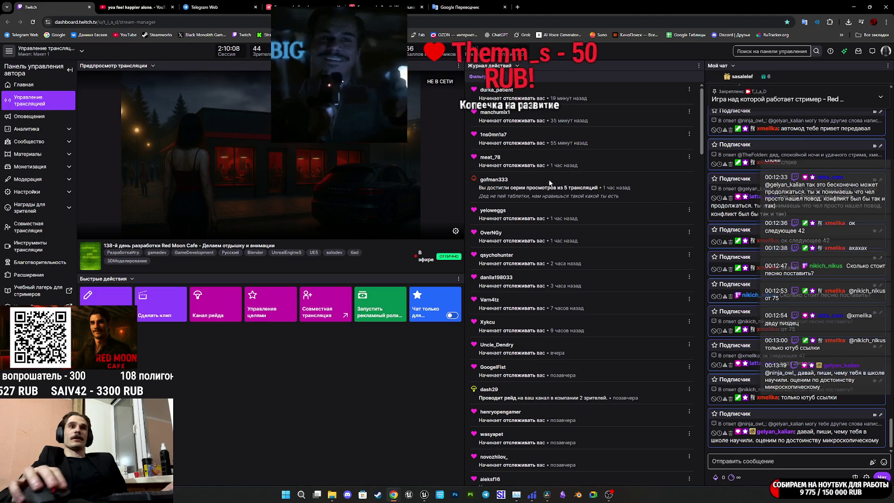
left_click(153, 5)
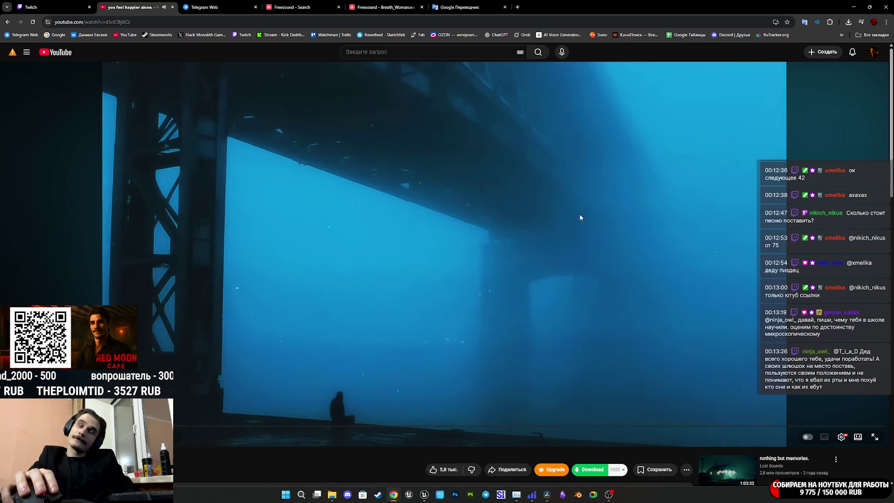
Return to the Twitch stream manager tab, then bring the Unreal Blueprint editor forward.
left_click(39, 4)
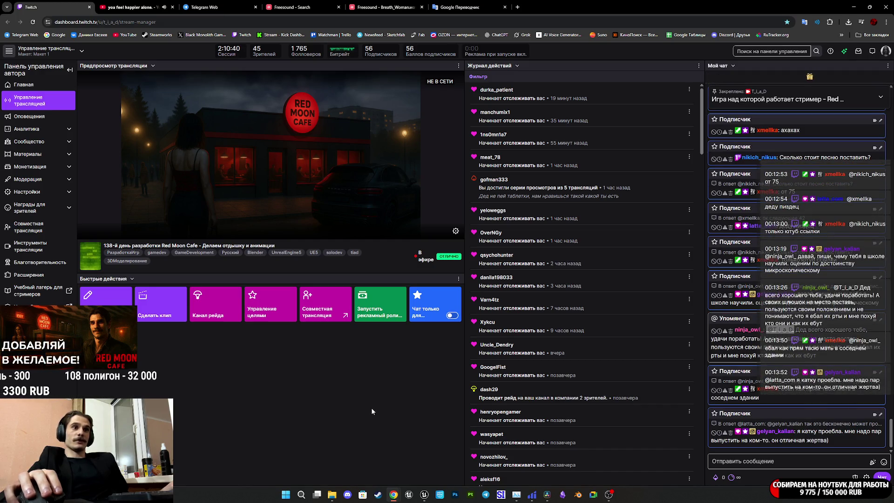
mouse_move(548, 499)
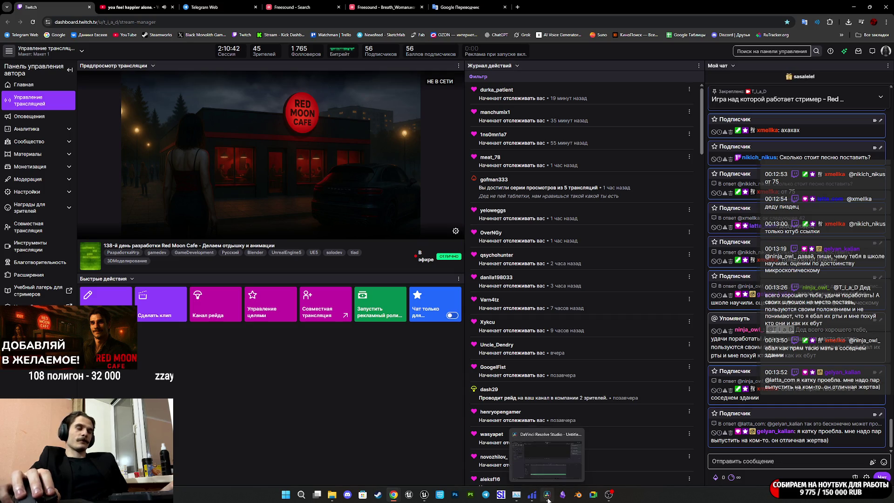
mouse_move(425, 496)
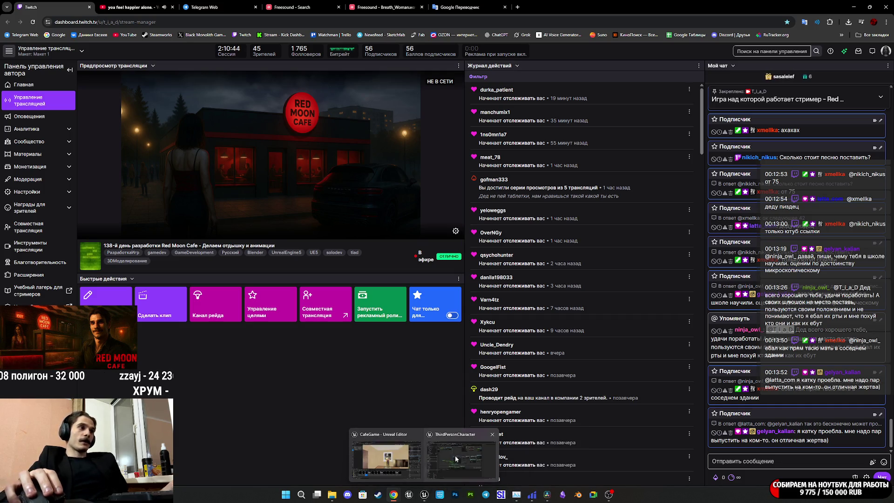
left_click(458, 456)
Pan past the GET, Water and Food nodes to the Breath_SFX chain, nudging Spawn Sound Attached right.
mouse_move(575, 303)
left_mouse_down()
mouse_move(619, 363)
mouse_move(543, 273)
mouse_move(613, 287)
mouse_move(629, 233)
mouse_move(644, 231)
mouse_move(688, 274)
mouse_move(744, 307)
mouse_move(721, 307)
left_mouse_up()
mouse_move(577, 281)
left_mouse_down()
mouse_move(471, 251)
mouse_move(706, 307)
mouse_move(664, 308)
mouse_move(889, 310)
mouse_move(855, 329)
left_mouse_up()
mouse_move(500, 325)
left_mouse_down()
mouse_move(605, 306)
mouse_move(605, 259)
mouse_move(633, 233)
mouse_move(708, 210)
left_mouse_up()
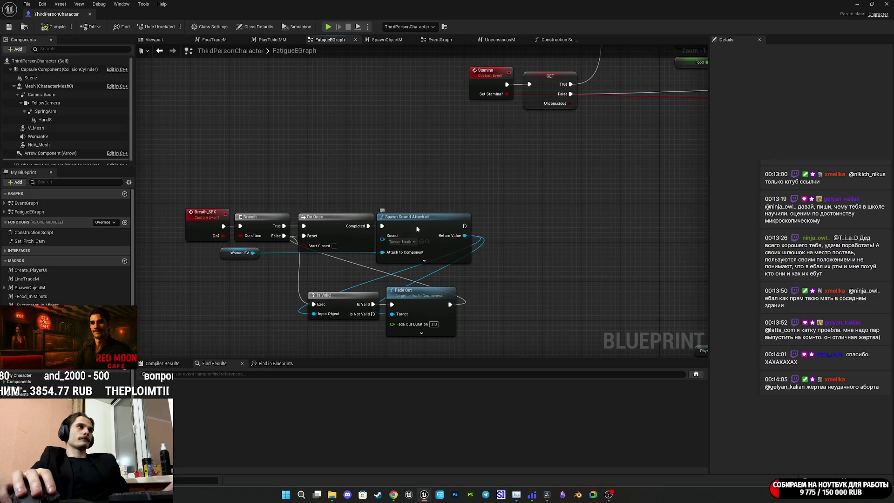
left_click_drag(414, 227, 423, 227)
scroll(424, 228, "down", 4)
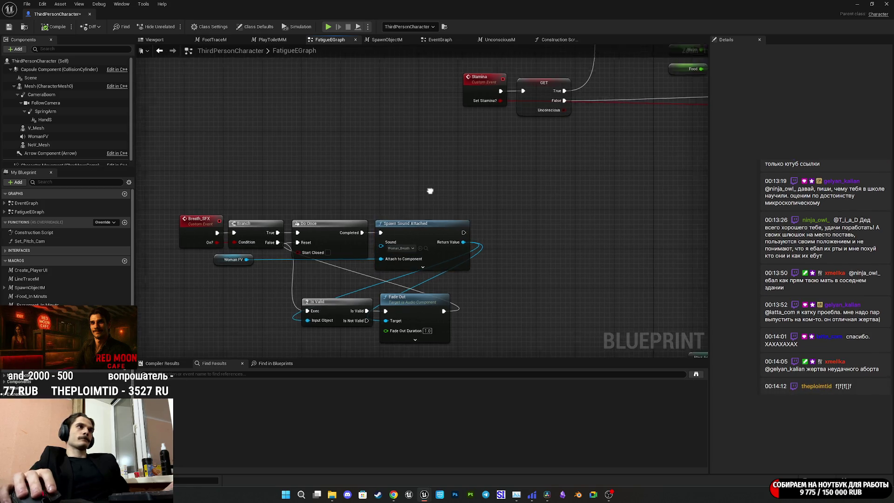
left_click_drag(512, 206, 521, 235)
mouse_move(532, 271)
left_mouse_down()
mouse_move(530, 235)
mouse_move(584, 190)
left_mouse_up()
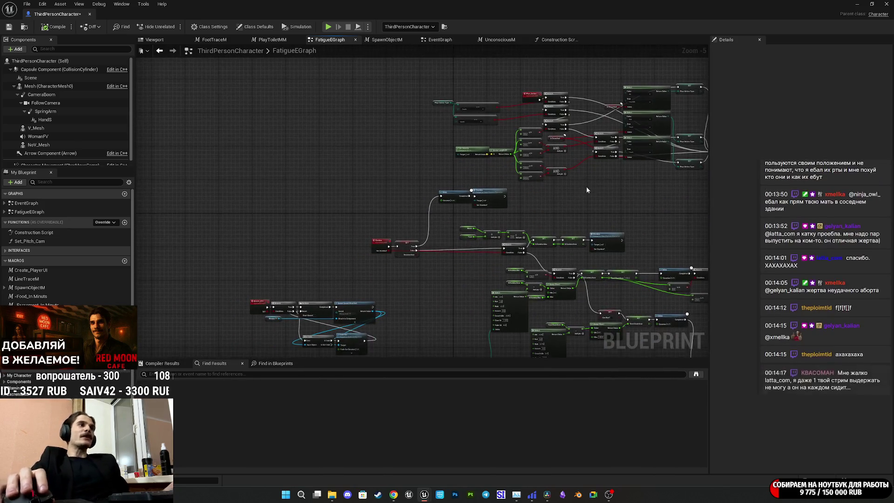
scroll(517, 296, "up", 5)
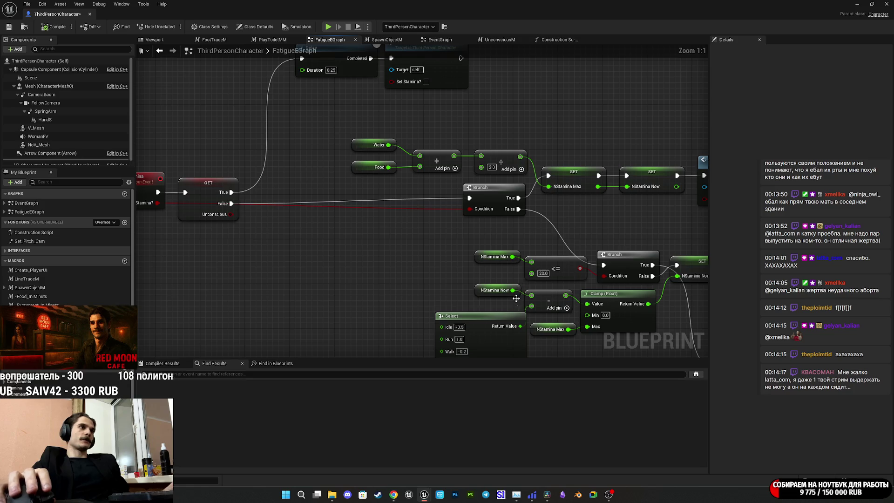
Inspect the Select and stamina nodes, shift Phys Active Type down, and return to the sound chain.
left_click_drag(505, 309, 481, 237)
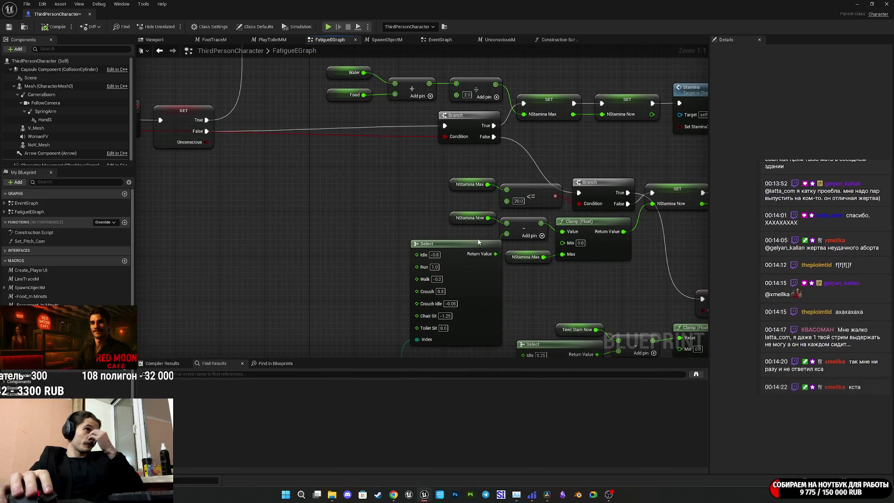
mouse_move(562, 309)
left_mouse_down()
mouse_move(421, 242)
mouse_move(435, 202)
mouse_move(484, 188)
left_mouse_up()
mouse_move(279, 302)
left_mouse_down()
mouse_move(283, 323)
mouse_move(284, 315)
left_mouse_up()
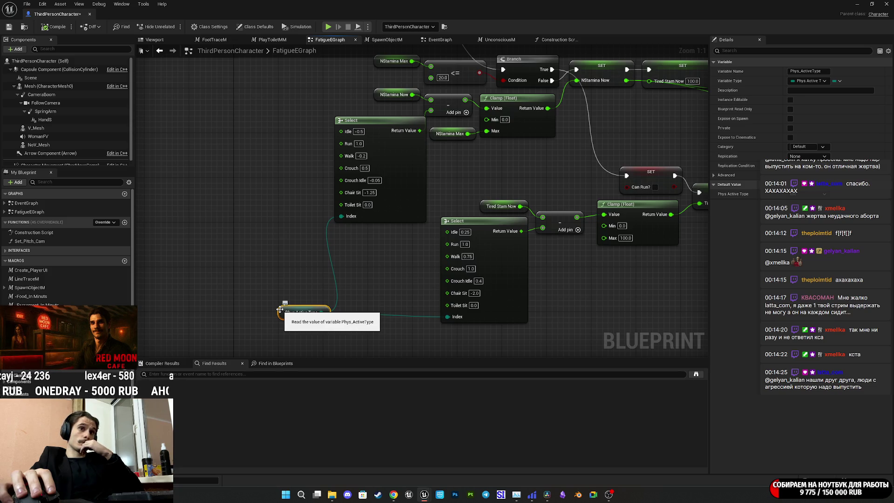
mouse_move(230, 305)
left_mouse_down()
mouse_move(570, 245)
mouse_move(465, 279)
mouse_move(445, 300)
mouse_move(489, 305)
mouse_move(490, 316)
left_mouse_up()
mouse_move(365, 245)
left_mouse_down()
mouse_move(465, 297)
mouse_move(176, 307)
mouse_move(484, 272)
mouse_move(488, 260)
mouse_move(392, 283)
mouse_move(439, 280)
left_mouse_up()
Drag from GET's False output, view Delay and Switch on Phys_ActiveType, then re-centre Breath_SFX.
scroll(488, 259, "down", 2)
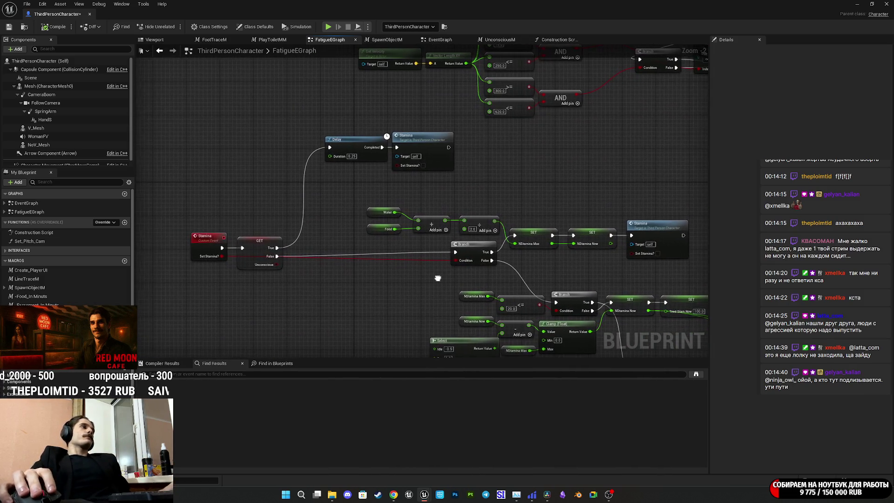
left_click_drag(278, 256, 415, 255)
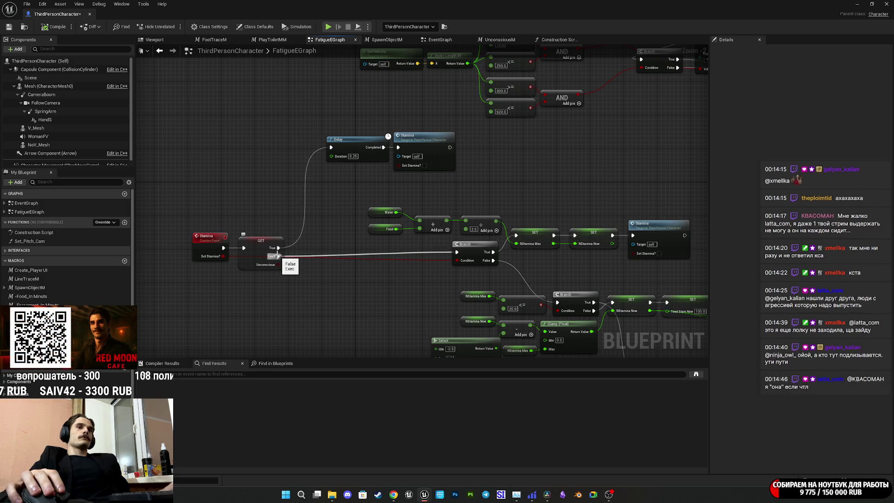
mouse_move(285, 262)
left_mouse_down()
mouse_move(353, 278)
mouse_move(647, 221)
mouse_move(372, 230)
mouse_move(203, 221)
mouse_move(144, 195)
mouse_move(139, 154)
left_mouse_up()
mouse_move(465, 209)
left_mouse_down()
mouse_move(542, 277)
mouse_move(493, 275)
mouse_move(247, 189)
mouse_move(360, 182)
left_mouse_up()
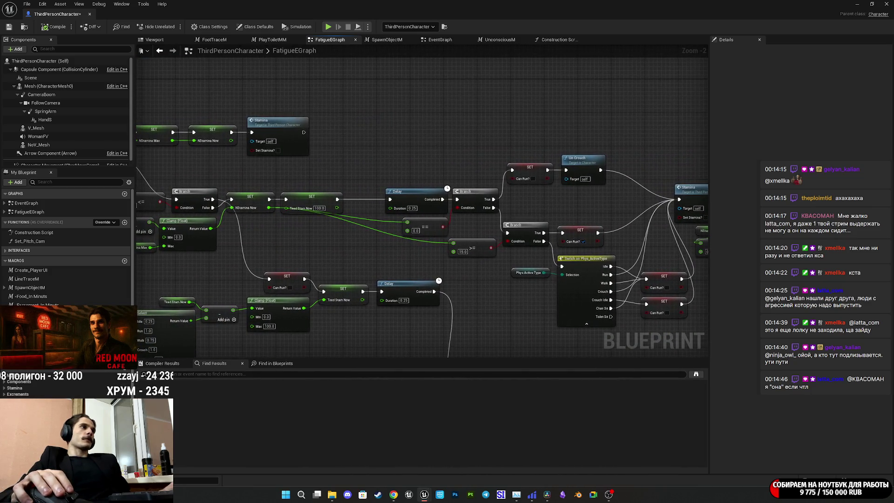
mouse_move(137, 205)
left_mouse_down()
mouse_move(641, 199)
mouse_move(675, 176)
left_mouse_up()
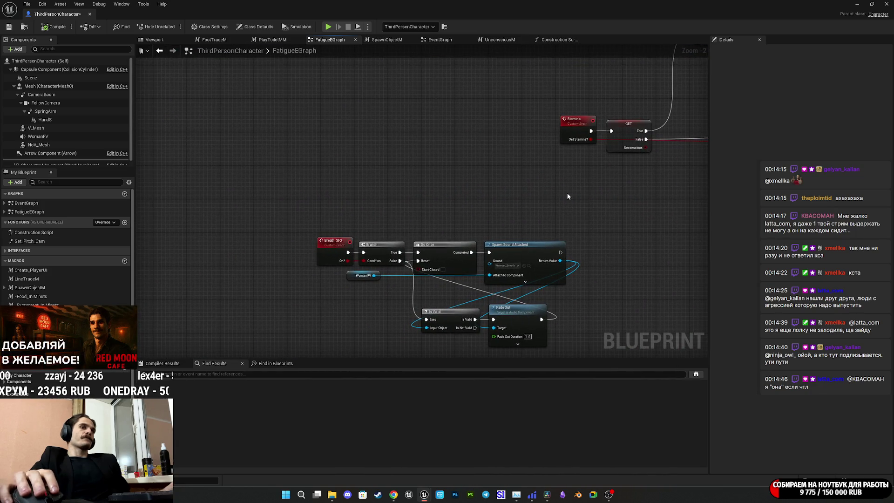
Pan to the Water, Food, Select and Clamp nodes feeding the NStamina Max and Now SET nodes.
mouse_move(538, 192)
left_mouse_down()
mouse_move(406, 175)
mouse_move(83, 220)
left_mouse_up()
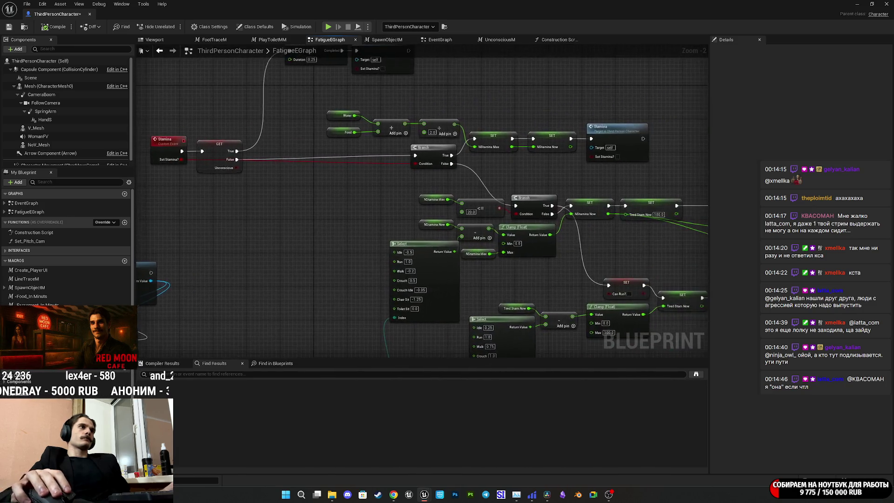
left_click_drag(272, 206, 225, 217)
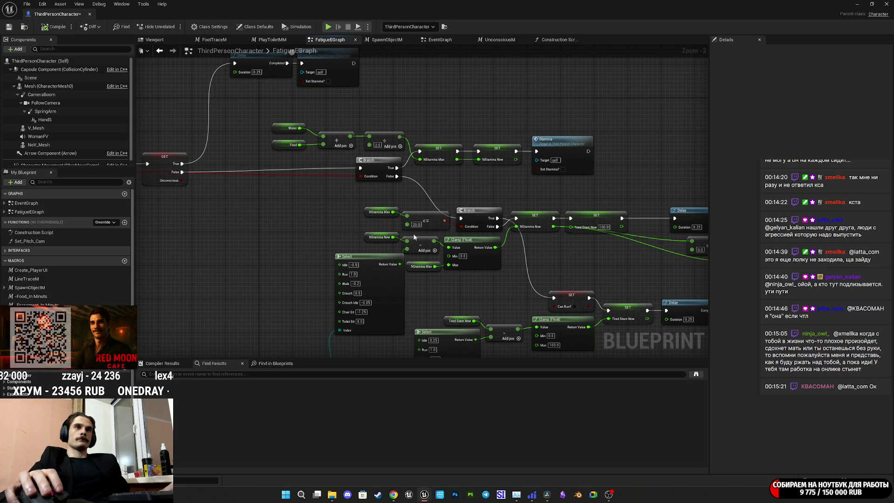
left_click_drag(612, 280, 507, 273)
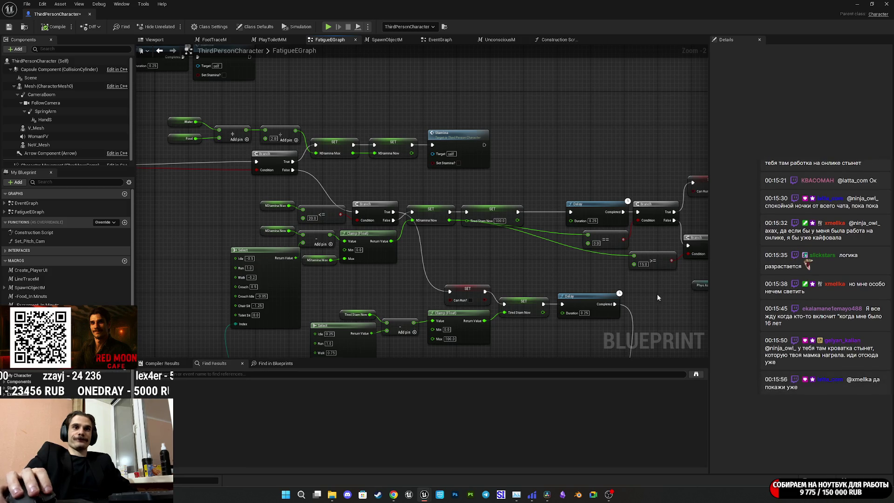
Centre the NStamina Now Lerp nodes feeding Set members in Post Process Settings at 1:1 zoom.
mouse_move(472, 267)
left_mouse_down()
mouse_move(424, 279)
mouse_move(251, 279)
mouse_move(79, 259)
mouse_move(32, 270)
left_mouse_up()
mouse_move(419, 279)
left_mouse_down()
mouse_move(405, 272)
mouse_move(471, 242)
mouse_move(490, 244)
mouse_move(161, 243)
mouse_move(234, 214)
mouse_move(178, 193)
mouse_move(135, 214)
mouse_move(105, 212)
mouse_move(298, 221)
mouse_move(153, 214)
mouse_move(240, 225)
mouse_move(140, 218)
mouse_move(319, 217)
left_mouse_up()
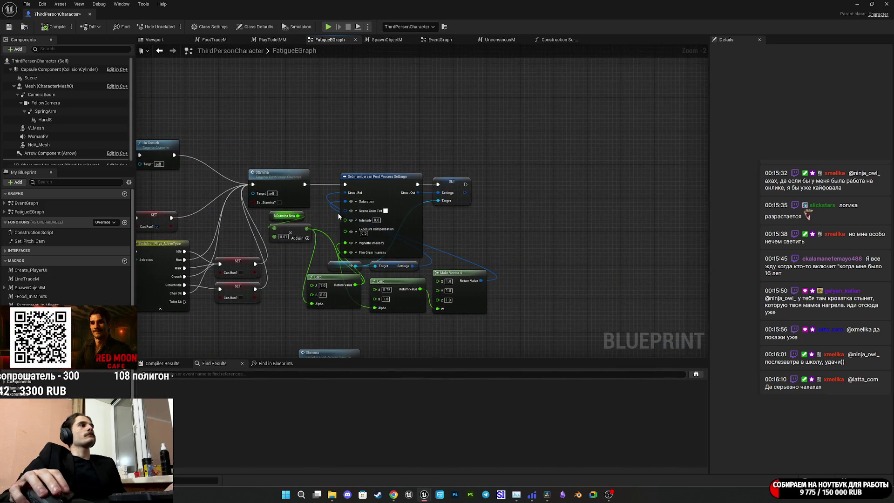
scroll(449, 200, "up", 2)
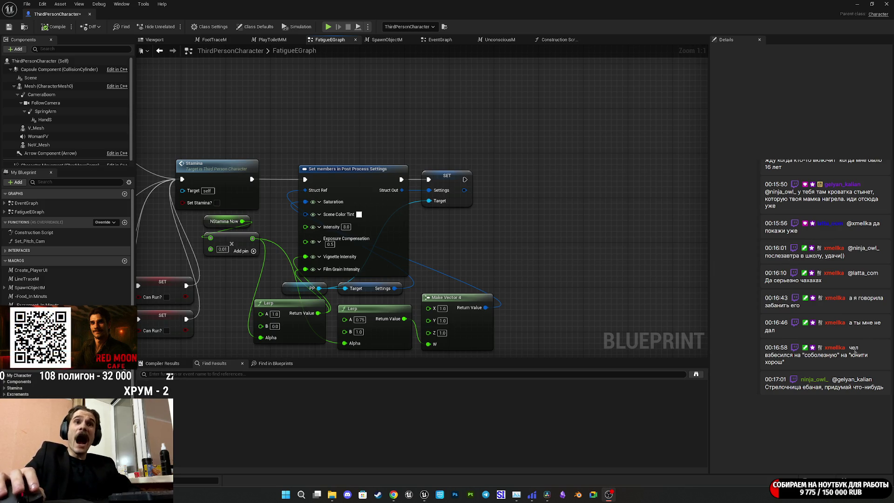
left_click(615, 239)
left_click_drag(524, 252, 537, 207)
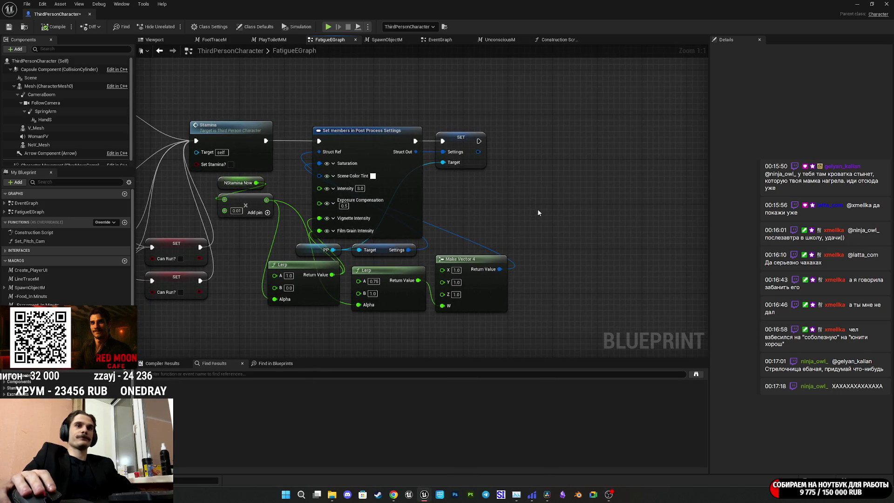
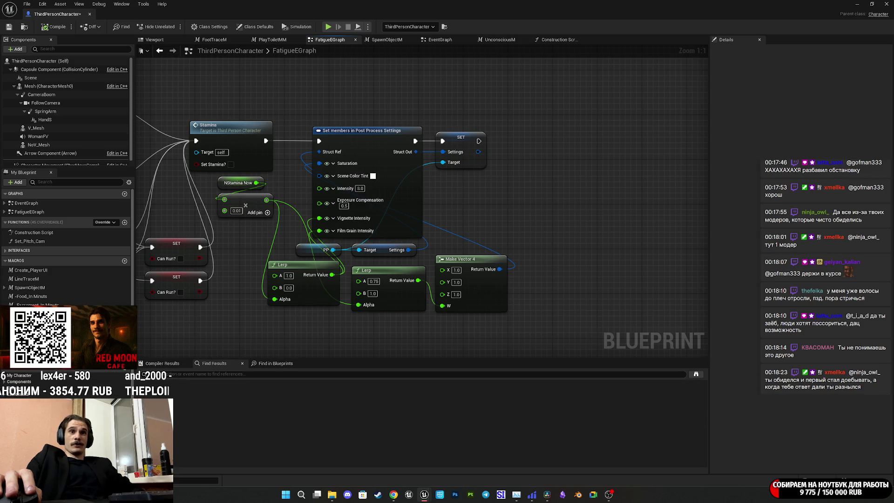
Place NStamina_Now and NStamina_Max getter nodes, stacked near the Branch, Delay and Clamp nodes.
mouse_move(580, 216)
left_mouse_down()
mouse_move(582, 235)
mouse_move(608, 247)
left_mouse_up()
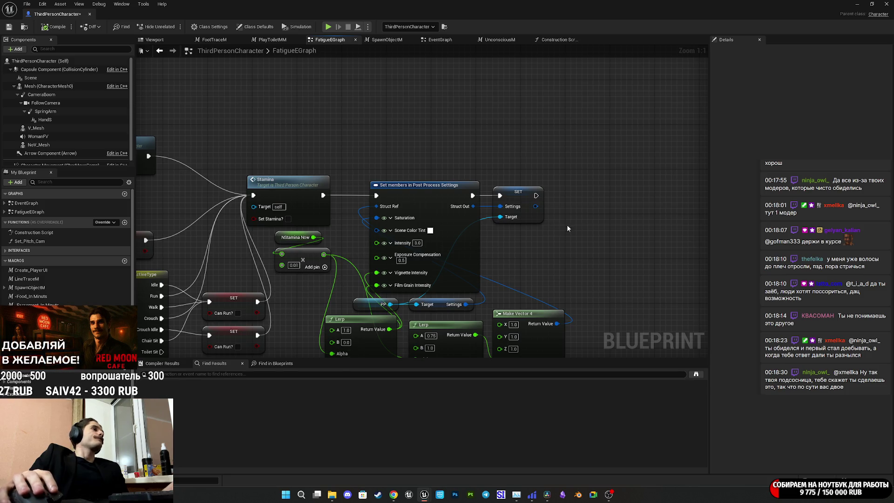
left_click_drag(344, 217, 468, 199)
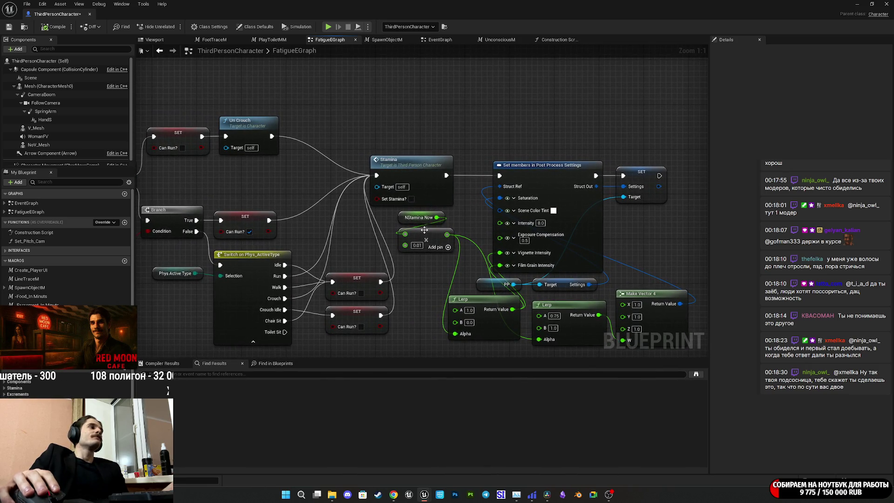
left_click_drag(460, 215, 412, 191)
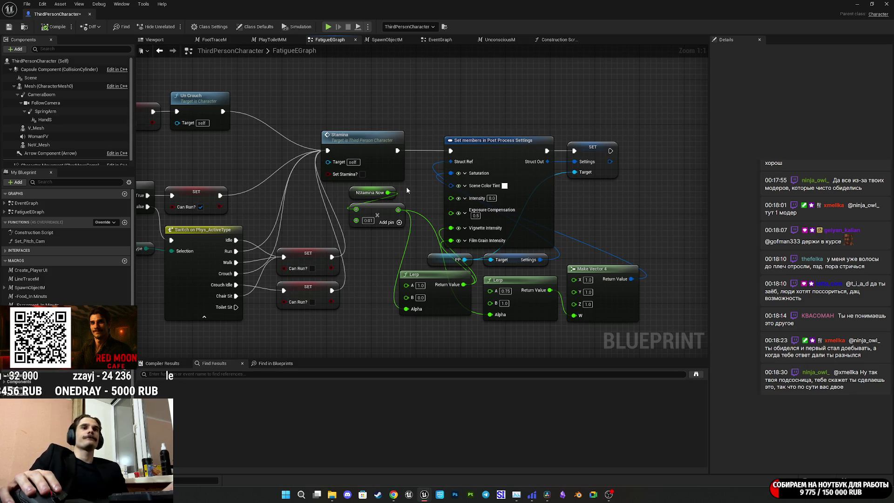
mouse_move(418, 205)
left_mouse_down()
mouse_move(504, 194)
mouse_move(549, 261)
mouse_move(623, 418)
mouse_move(535, 288)
mouse_move(436, 172)
mouse_move(257, 239)
left_mouse_up()
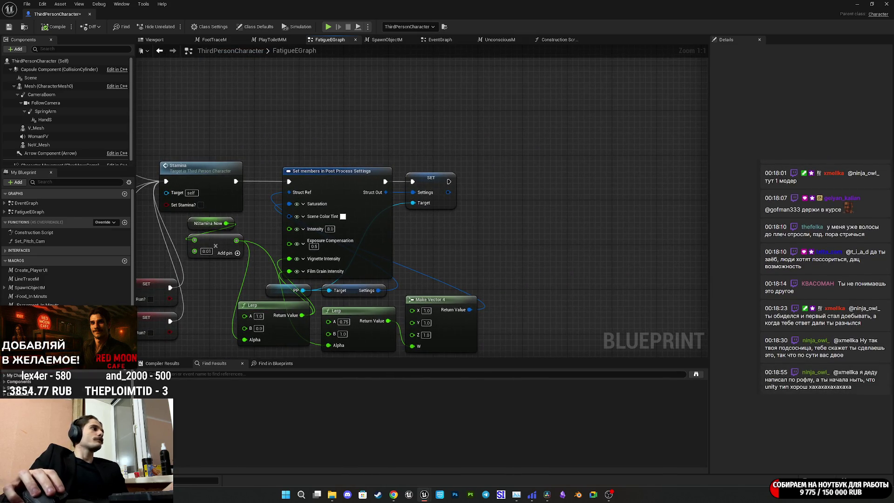
left_click(26, 395)
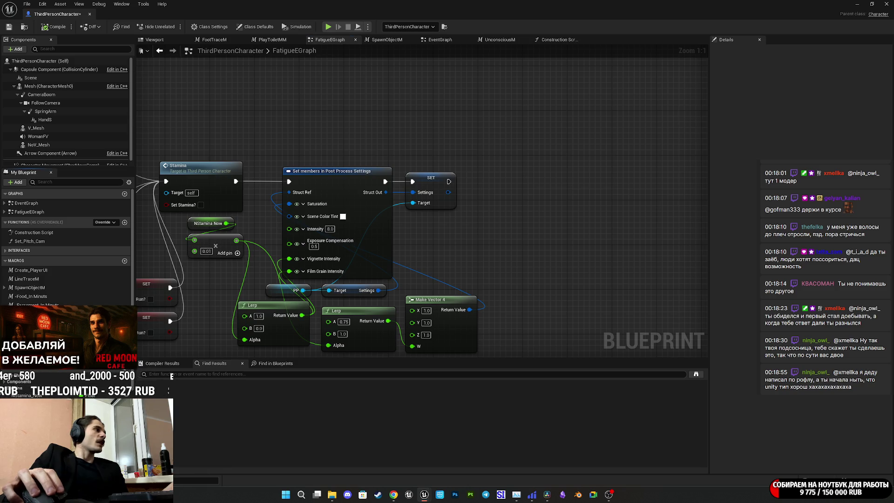
left_click_drag(132, 372, 472, 230)
left_click(484, 240)
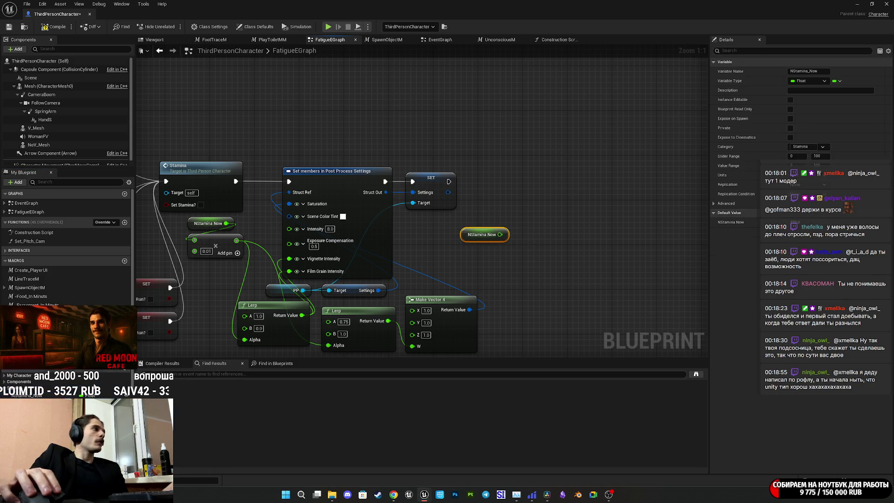
mouse_move(26, 403)
left_mouse_down()
mouse_move(474, 288)
mouse_move(467, 260)
left_mouse_up()
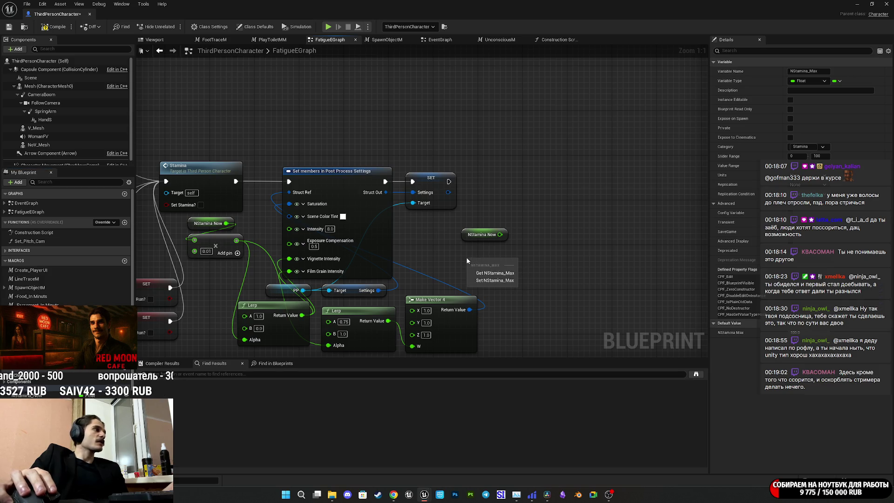
left_click(477, 272)
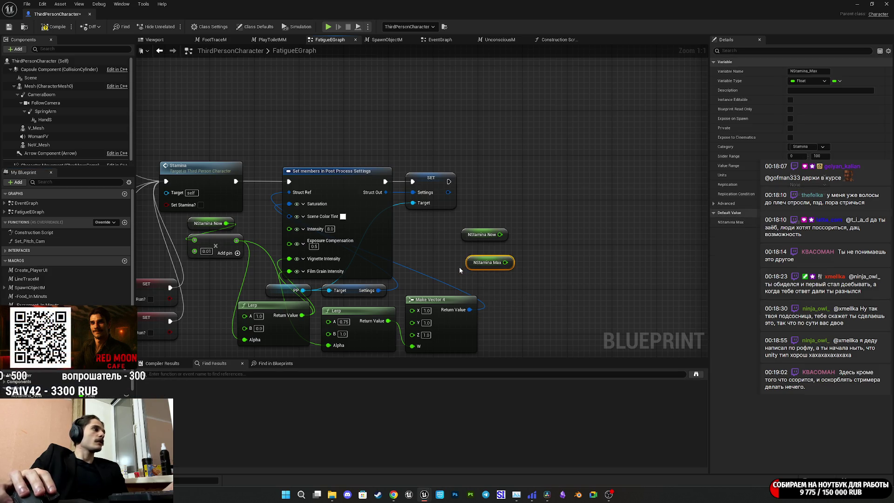
left_click_drag(468, 266, 469, 255)
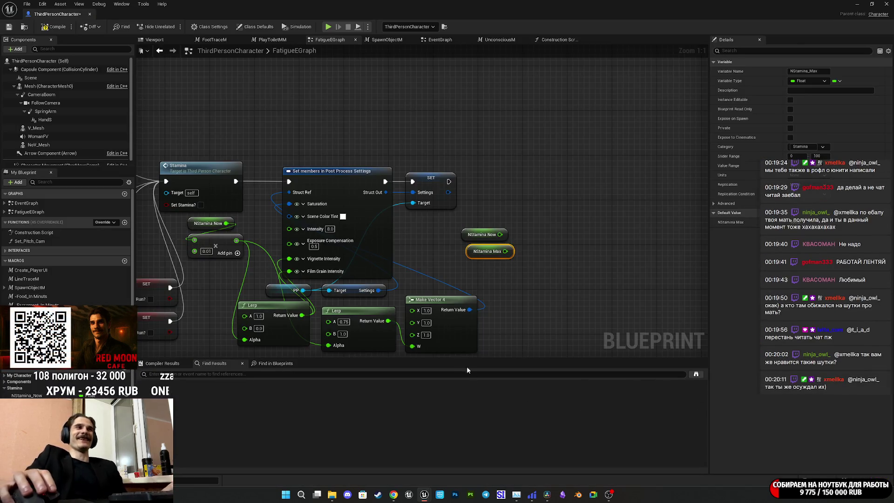
Shift both NStamina getter nodes left, toward the Set members post-process node.
left_click(561, 322)
left_click(482, 251)
left_click(546, 263)
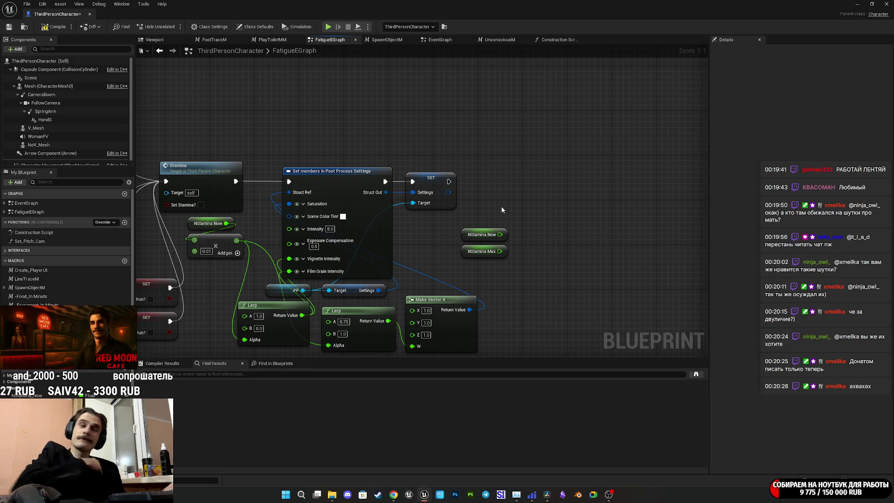
left_click_drag(508, 225, 460, 282)
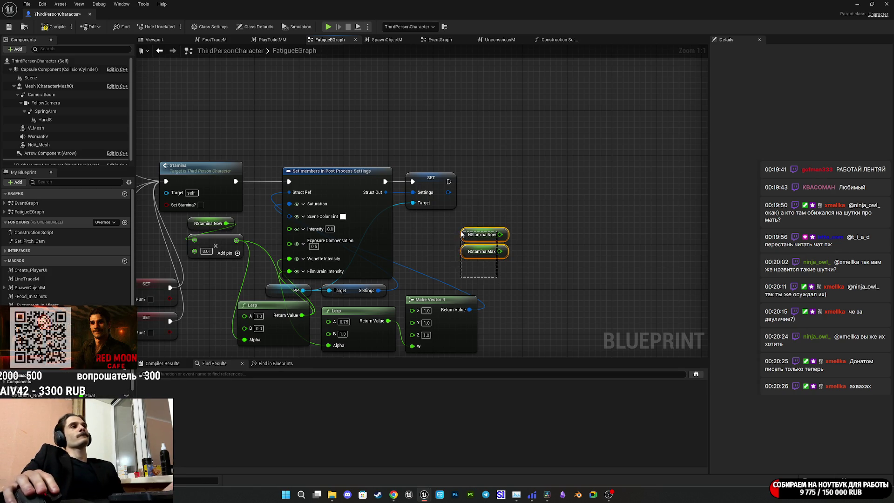
left_click_drag(464, 231, 418, 225)
left_click(479, 219)
left_click_drag(479, 220, 476, 237)
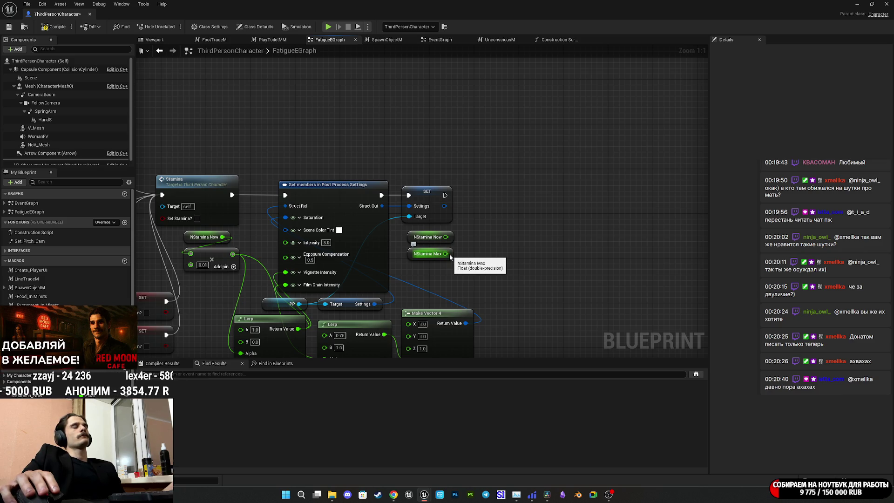
left_click_drag(446, 253, 480, 256)
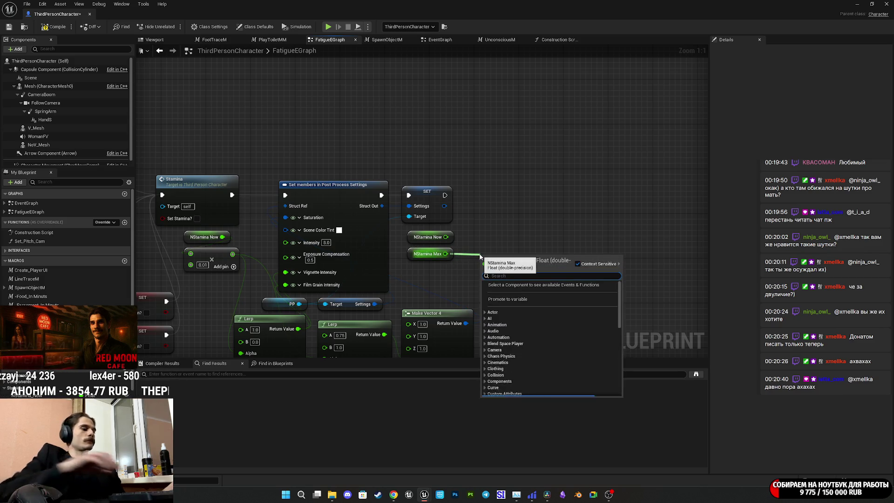
type("<")
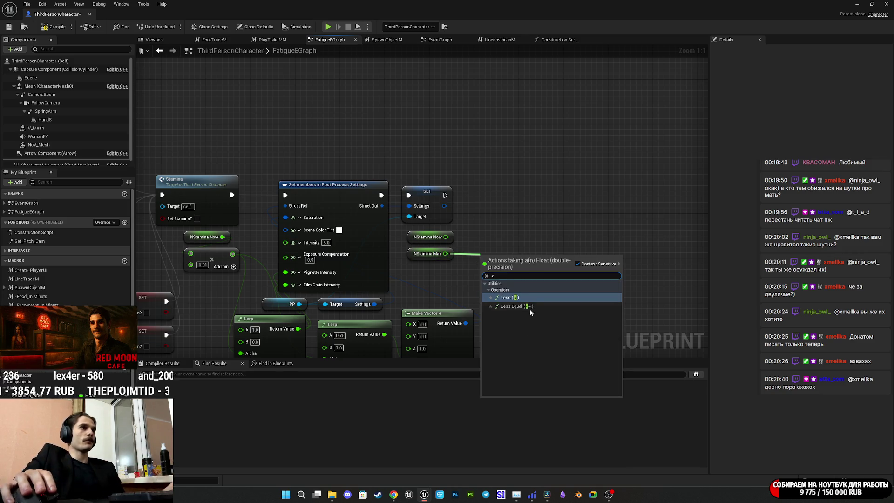
left_click(530, 309)
left_click(499, 270)
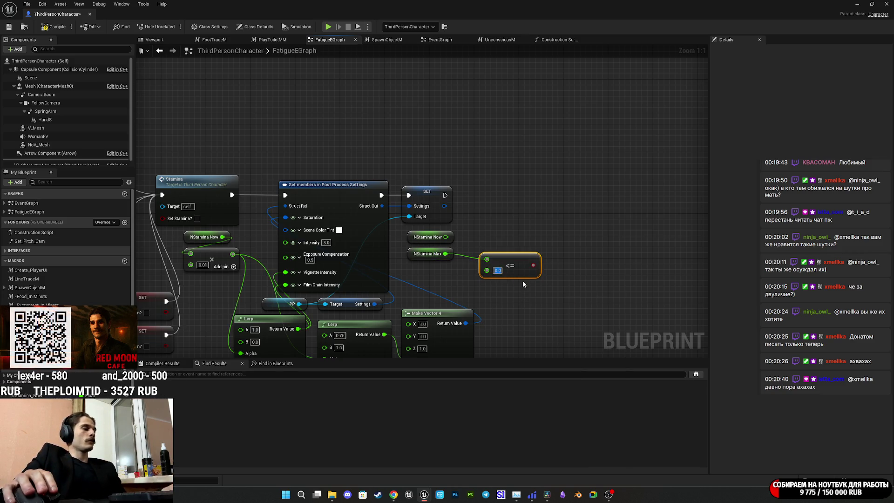
type("5")
left_click(546, 290)
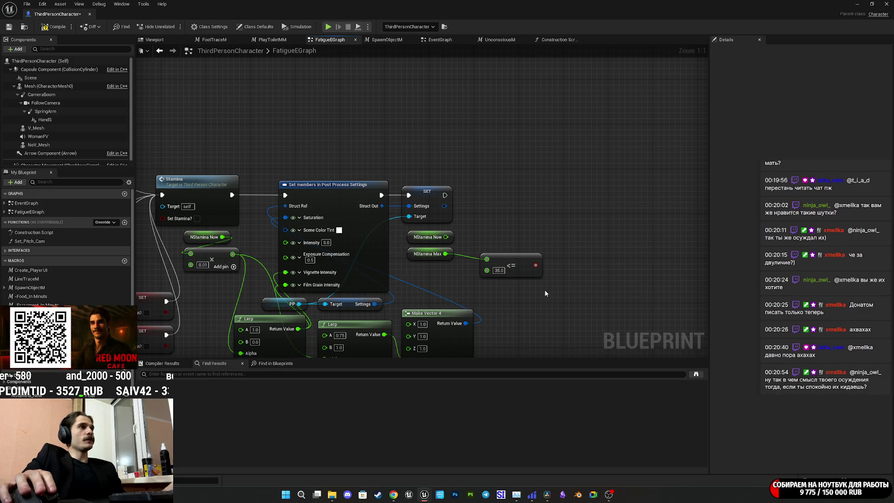
left_click_drag(516, 271, 497, 270)
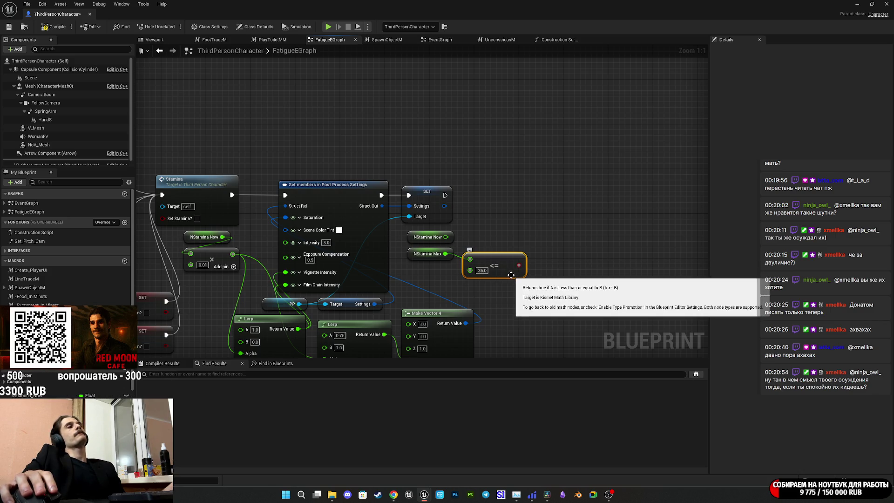
left_click_drag(499, 266, 569, 276)
left_click(413, 256)
left_click(454, 269)
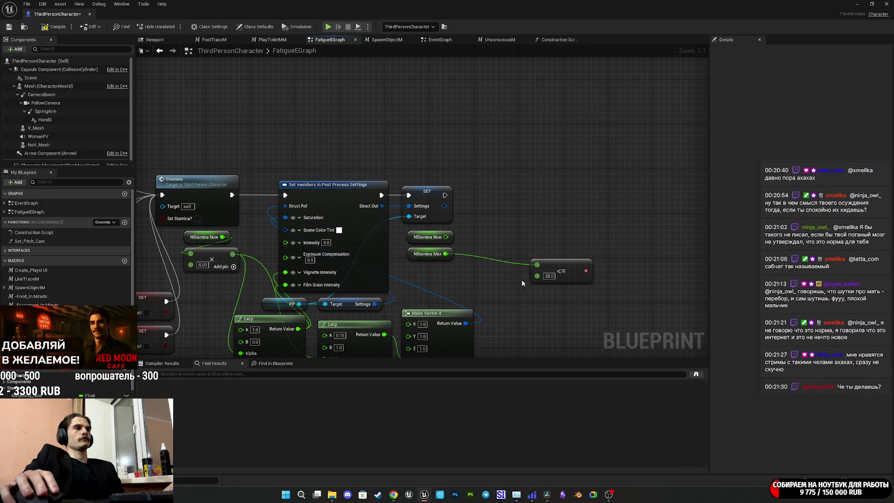
key("ctrl+z")
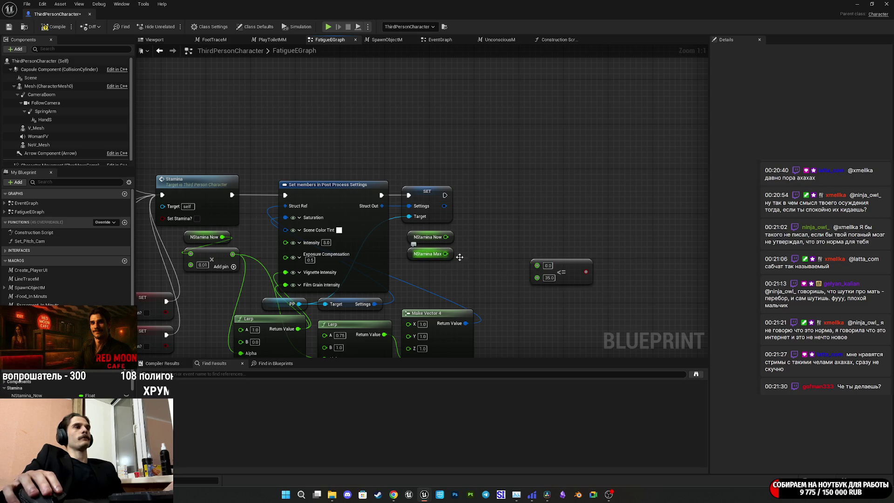
left_click(571, 269)
key("Delete")
mouse_move(445, 254)
left_mouse_down()
mouse_move(510, 278)
mouse_move(501, 270)
left_mouse_up()
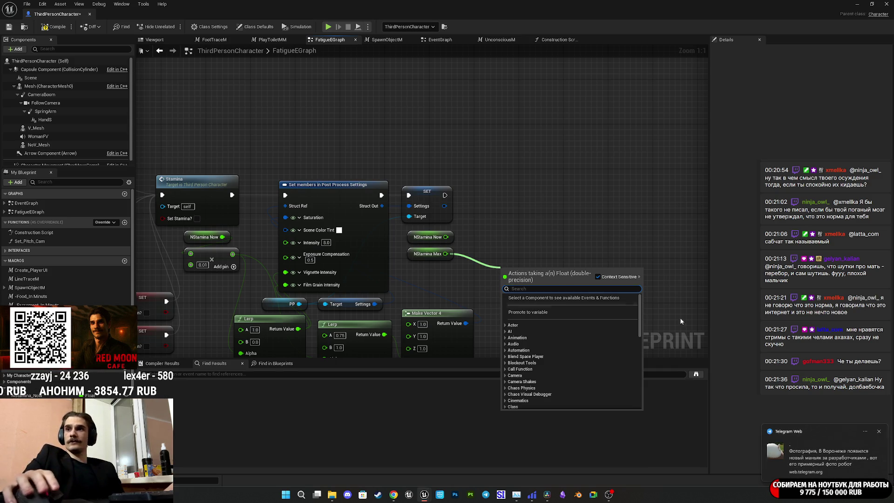
key("Escape")
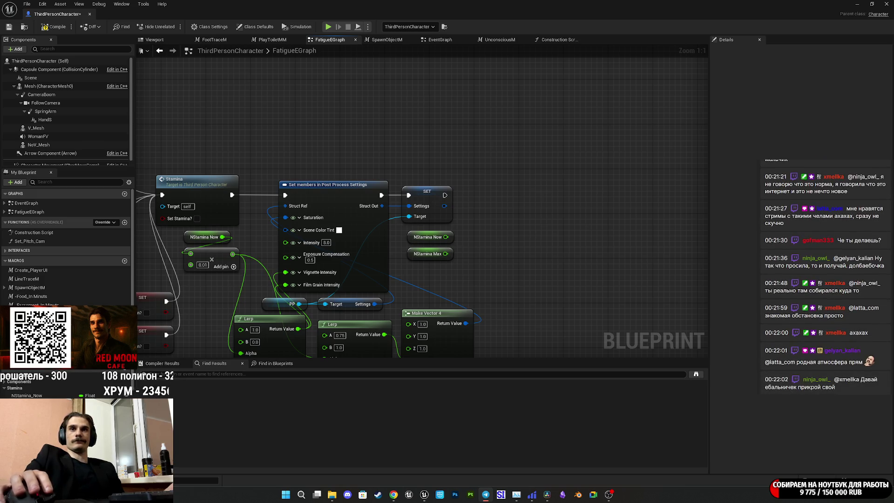
left_click_drag(846, 197, 624, 196)
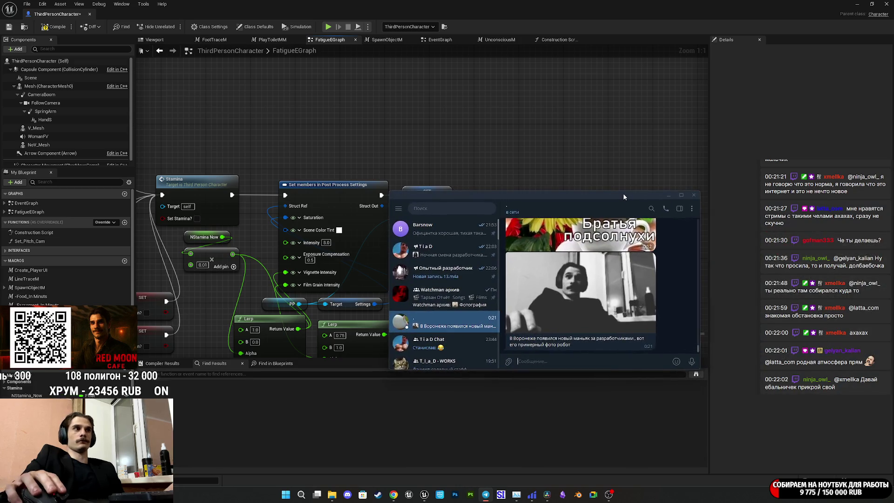
left_click(585, 296)
left_click(661, 266)
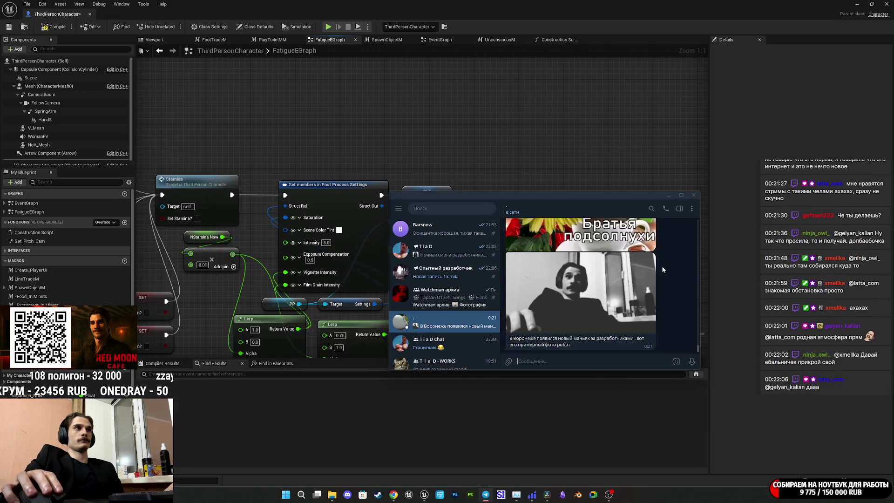
left_click(668, 195)
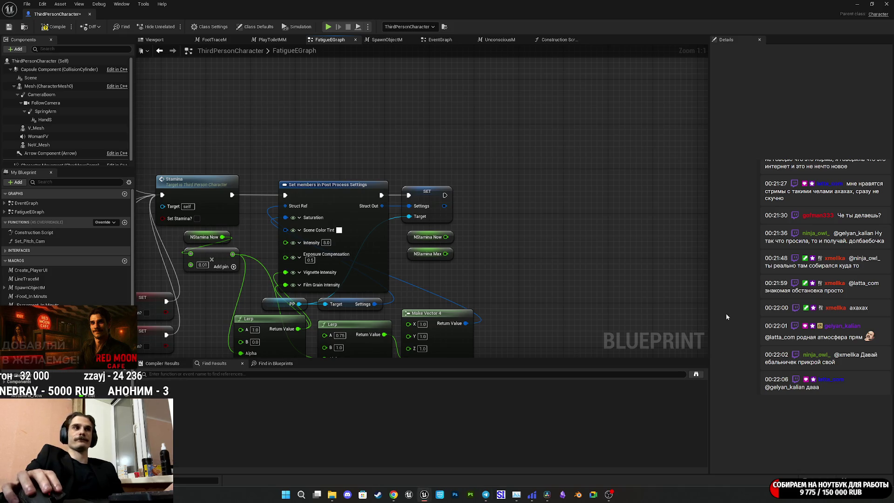
Multiply NStamina Max by 0.35 with a Multiply node beside the getter.
left_click_drag(526, 282, 570, 264)
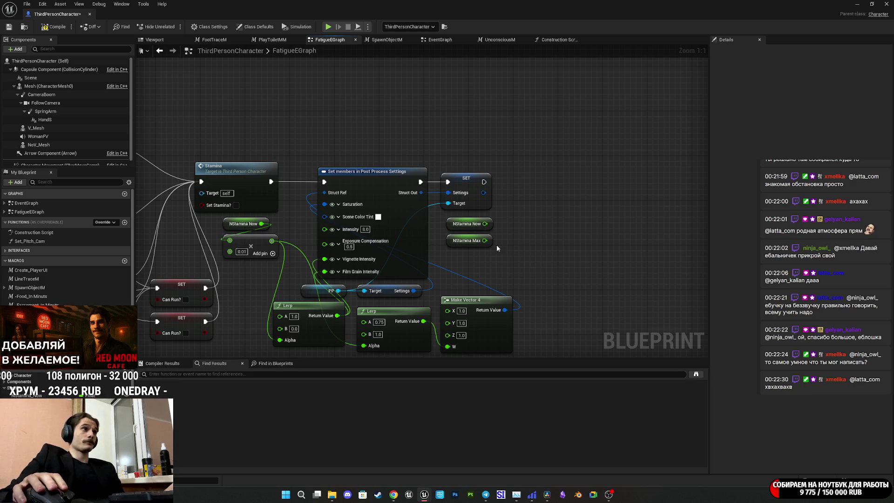
left_click_drag(485, 241, 523, 262)
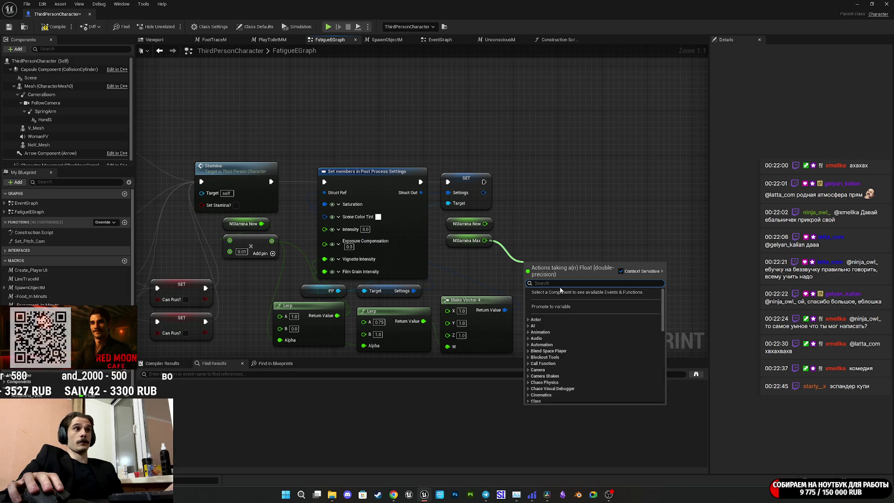
type("*")
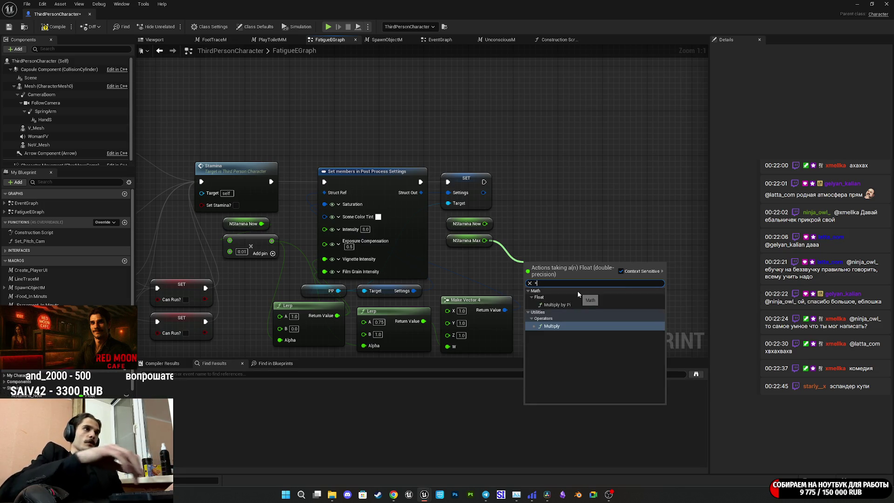
left_click(559, 329)
left_click(536, 279)
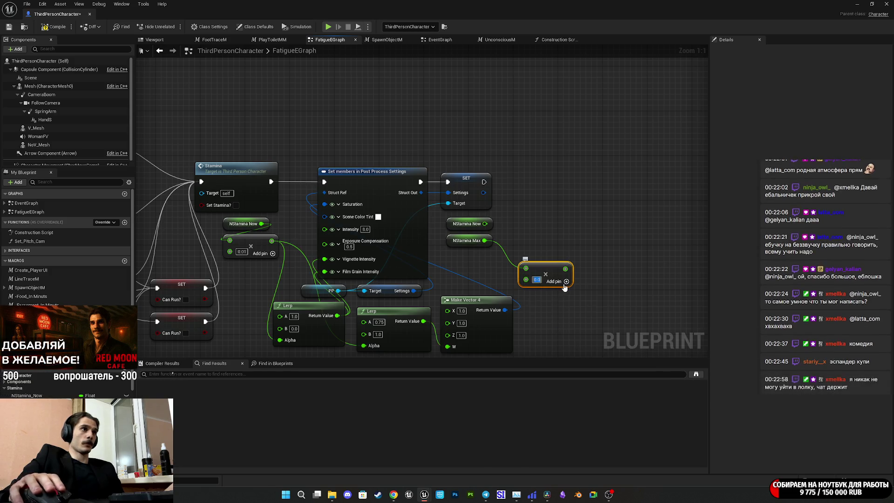
type("0.35")
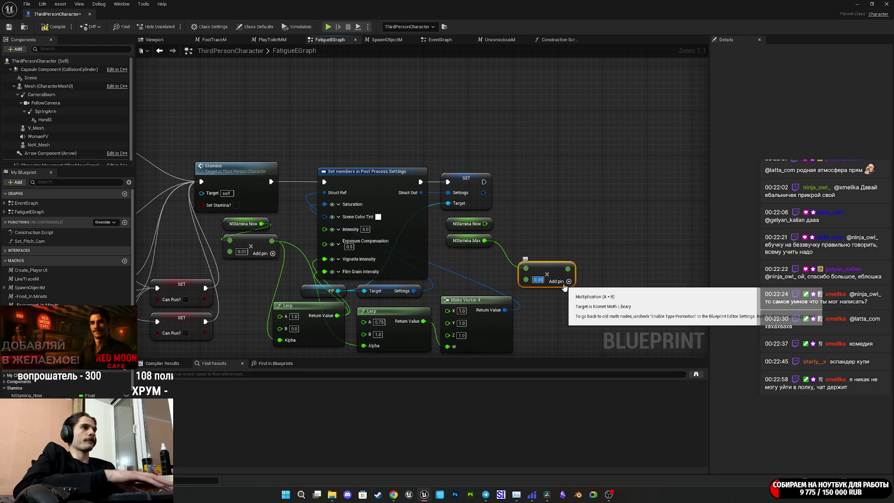
left_click_drag(542, 278, 521, 256)
Add a <= node comparing NStamina Now against the scaled maximum.
left_click_drag(484, 223, 582, 232)
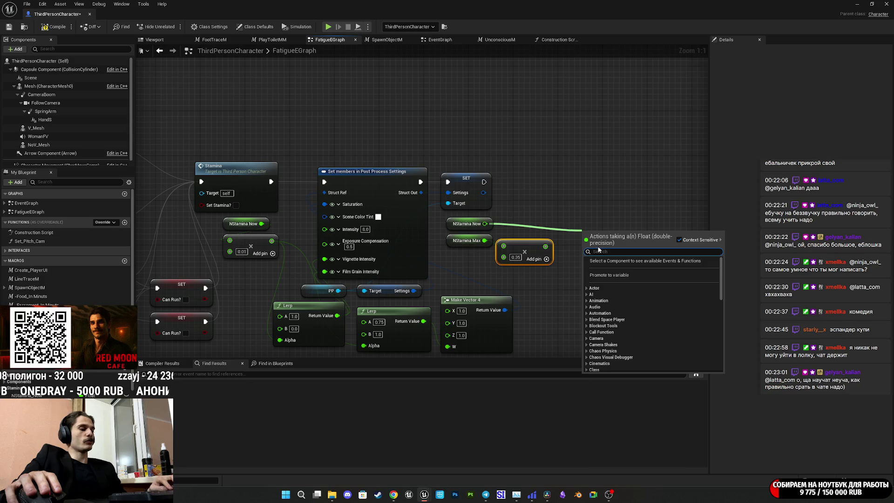
type("<")
left_click(620, 283)
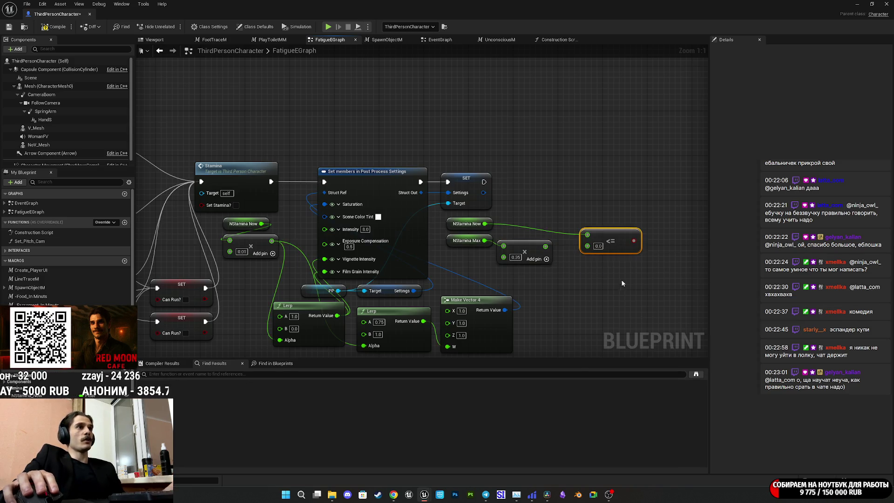
mouse_move(615, 244)
left_mouse_down()
mouse_move(587, 233)
mouse_move(539, 273)
mouse_move(468, 278)
mouse_move(486, 219)
mouse_move(367, 203)
left_mouse_up()
left_click(605, 235)
Add a Branch driven by the comparison, aligned after the SET node.
type("bra")
left_click(514, 305)
left_click_drag(520, 230, 529, 205)
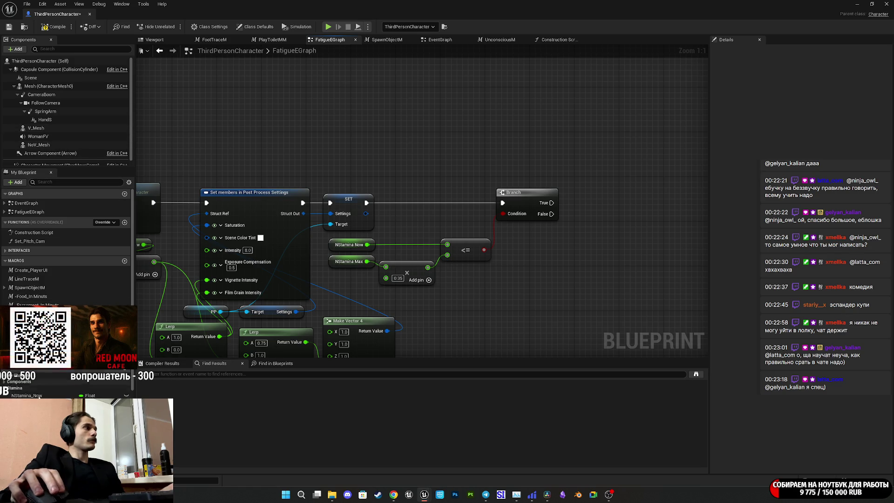
Replace the Branch with a Breath SFX call whose On? input takes the <= result, then save.
left_click_drag(551, 203, 573, 200)
type("bre")
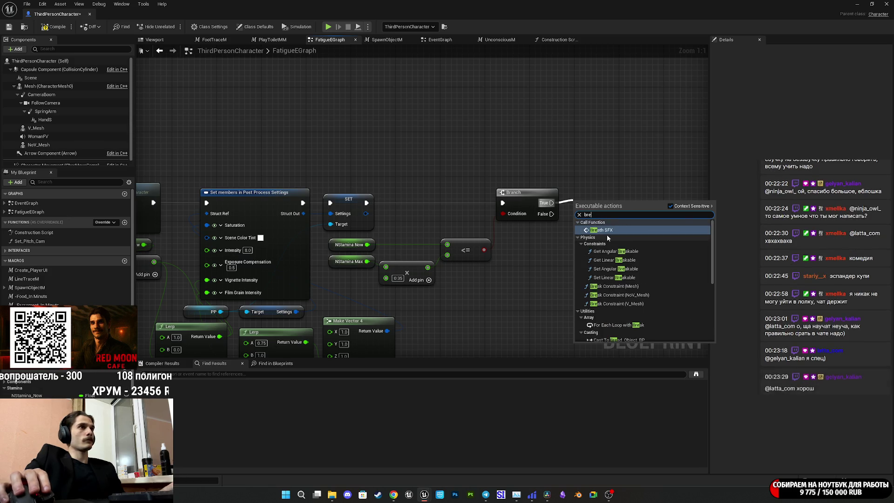
left_click(620, 230)
left_click(548, 219)
key("Delete")
left_click_drag(575, 242, 484, 254)
mouse_move(366, 203)
left_mouse_down()
mouse_move(537, 218)
mouse_move(585, 211)
mouse_move(525, 201)
left_mouse_up()
left_click(523, 261)
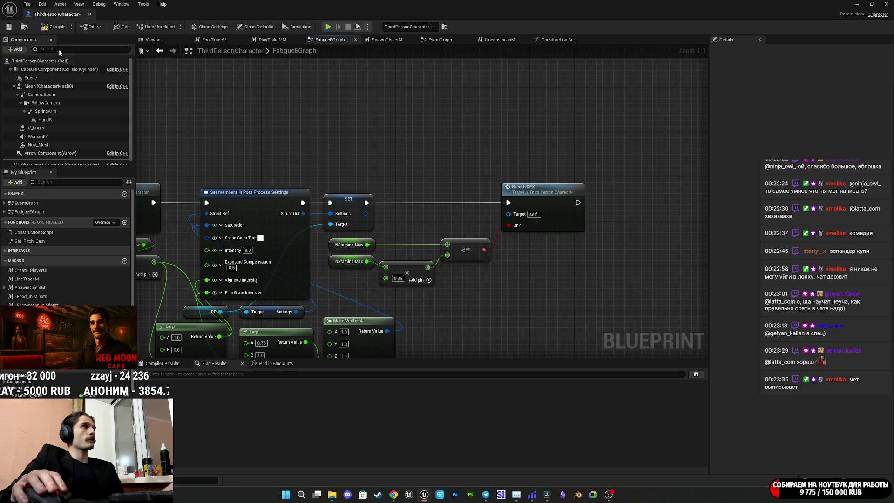
left_click(10, 29)
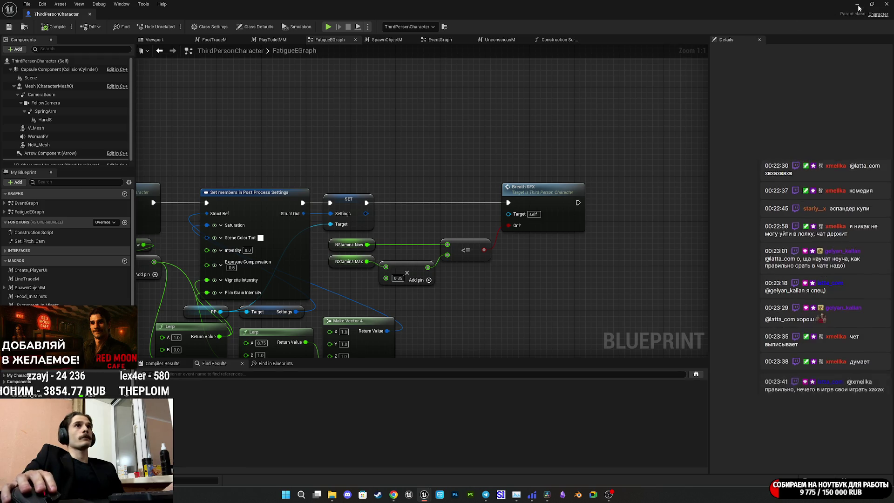
Start Play in the level editor and walk through the apartment into the grey corridor.
key("alt+Tab")
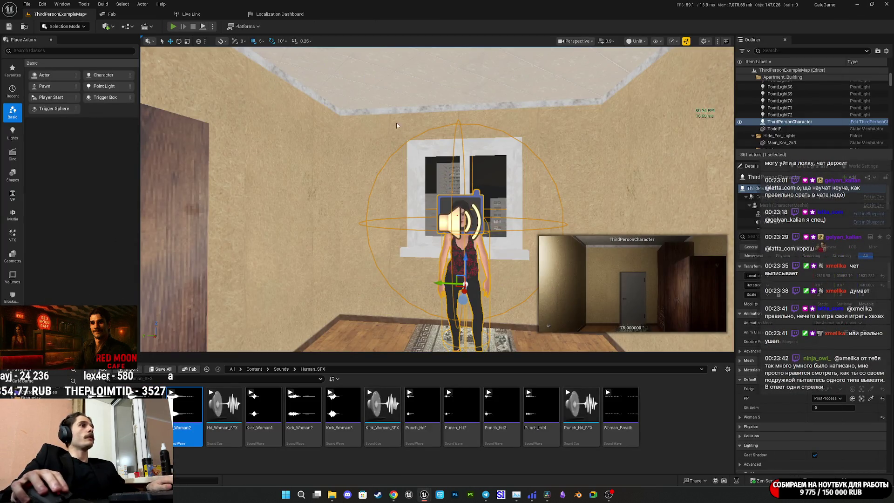
key("F11")
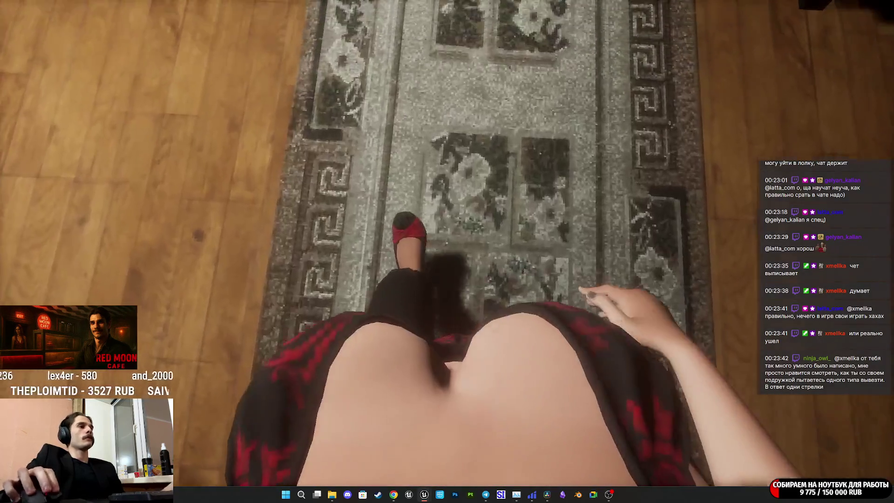
key("w")
key("e")
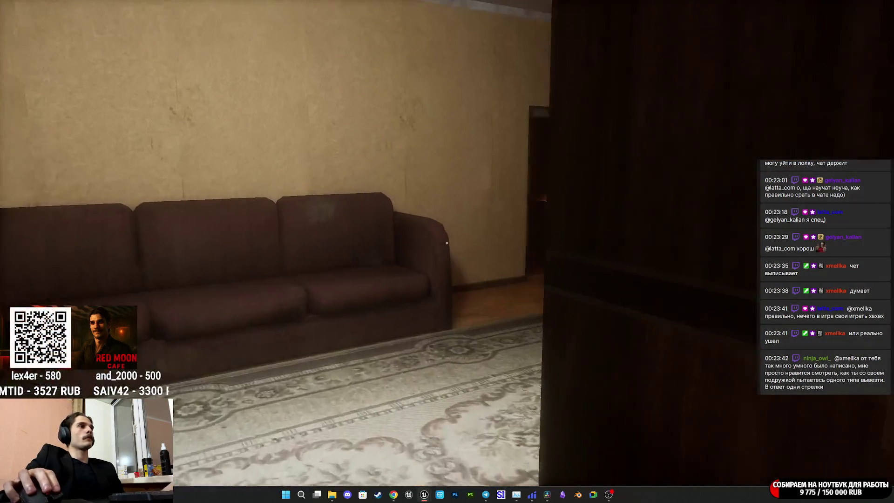
key("w")
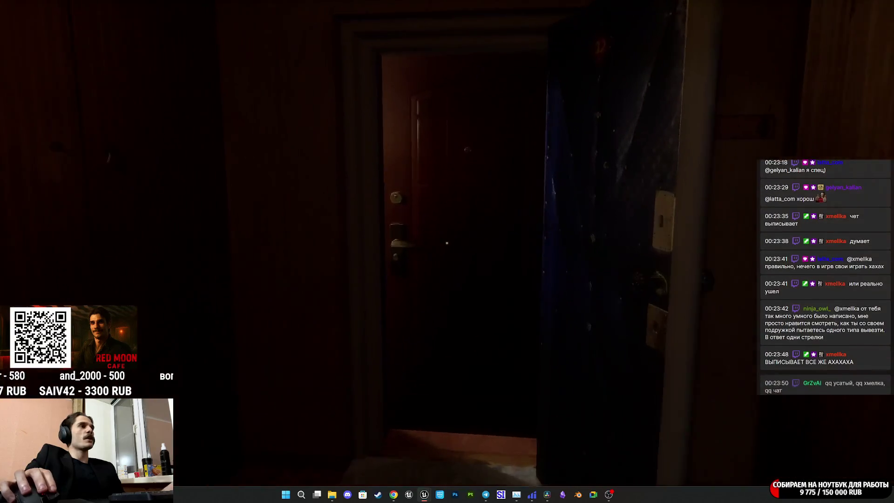
key("e")
key("w")
key("e")
Walk down the dark corridor and descend the stairwell flights to the exit doorway.
key("w")
key("w")
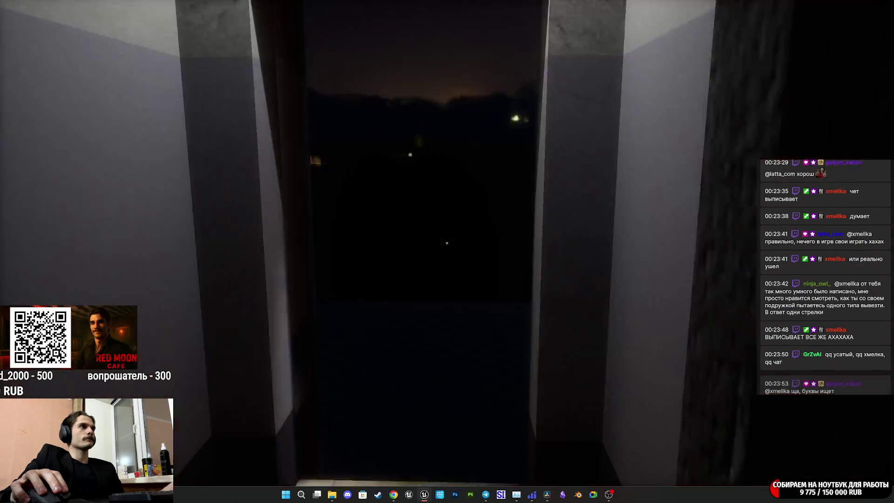
key("w")
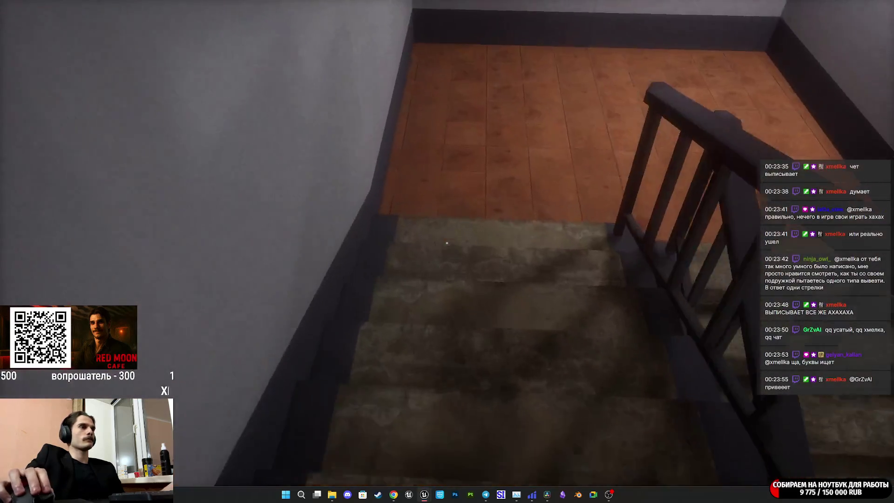
key("w")
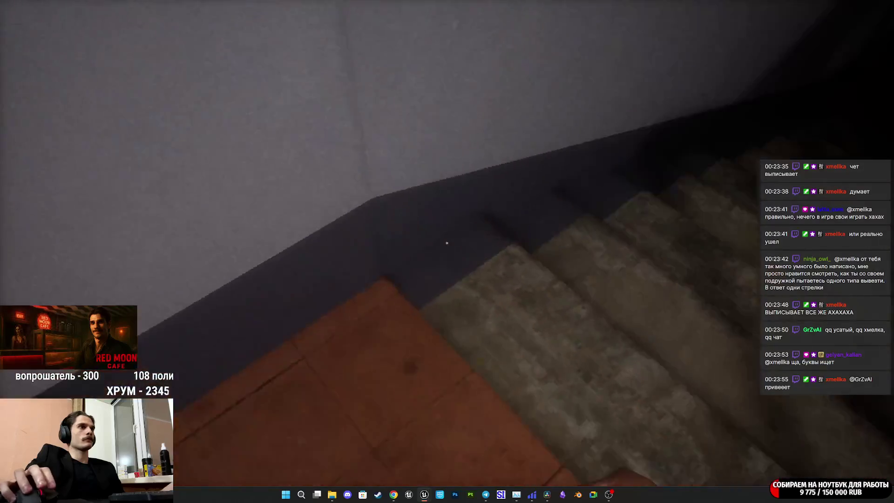
key("w")
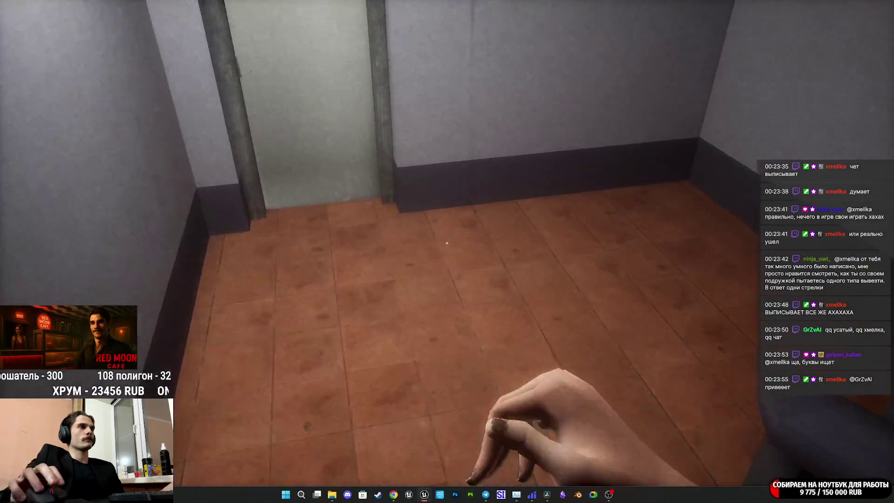
key("w")
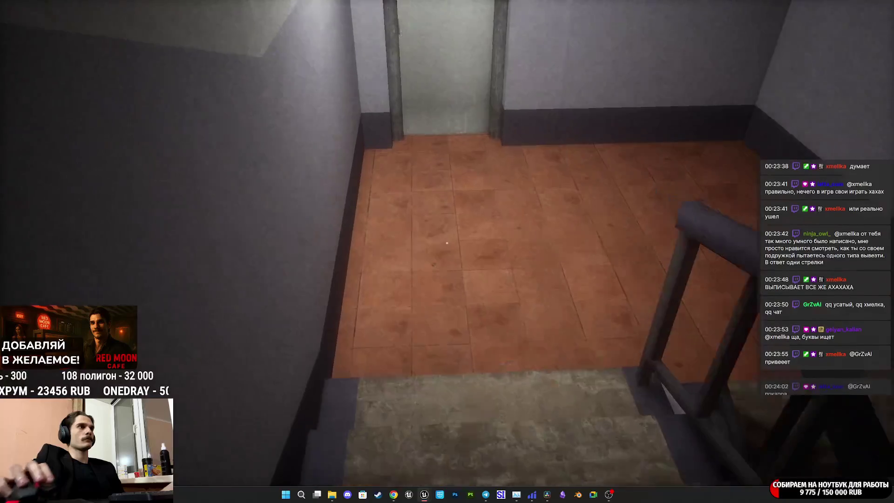
key("w")
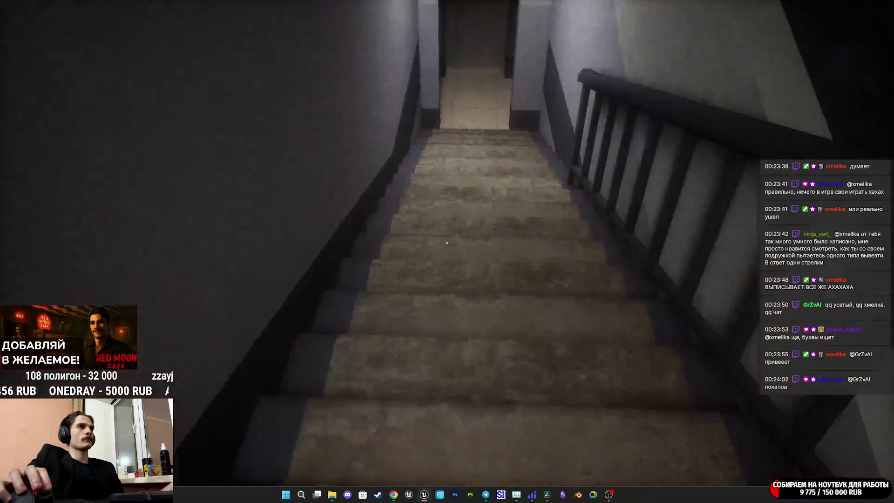
Open the building's exit door and walk across the night courtyard past the street lamp.
key("w")
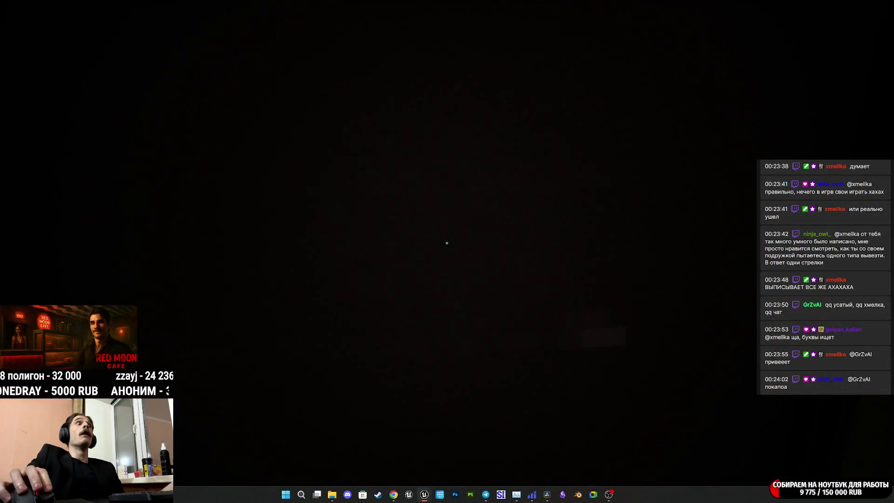
key("e")
key("w")
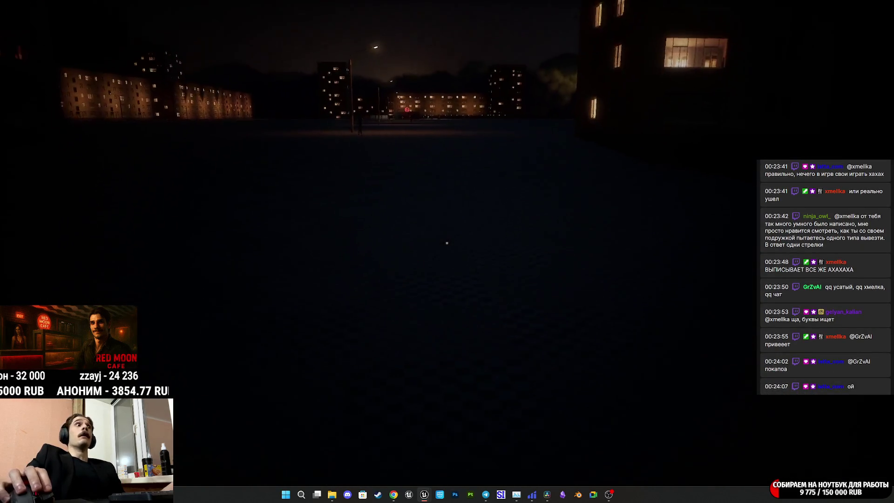
key("w")
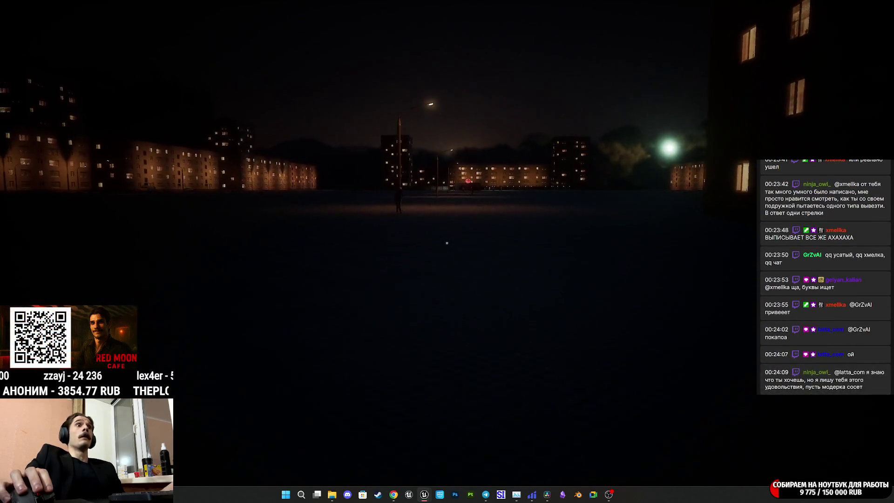
key("w")
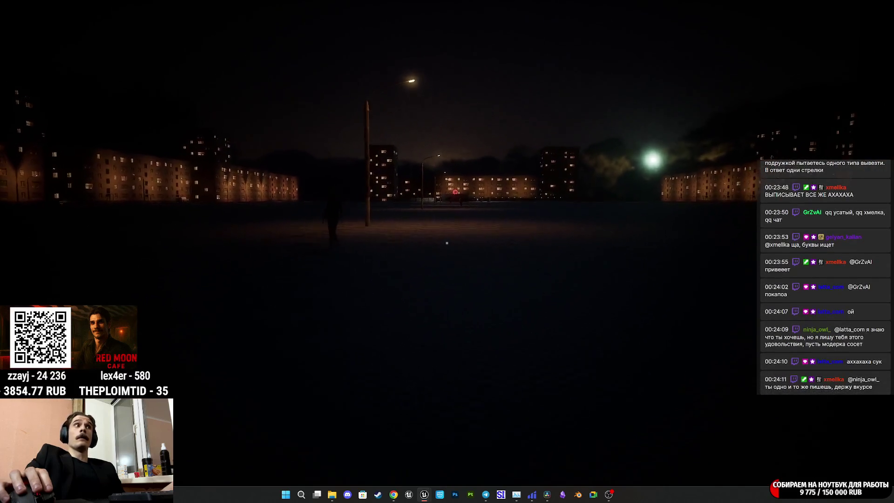
key("w")
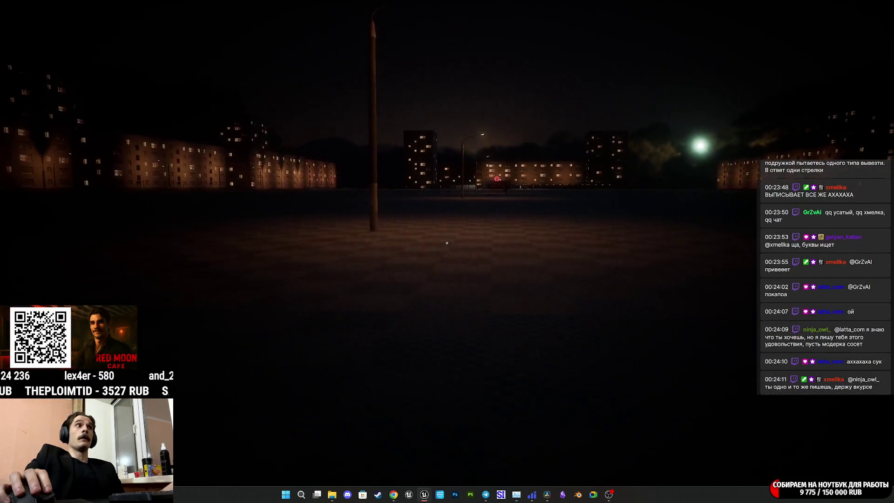
key("w")
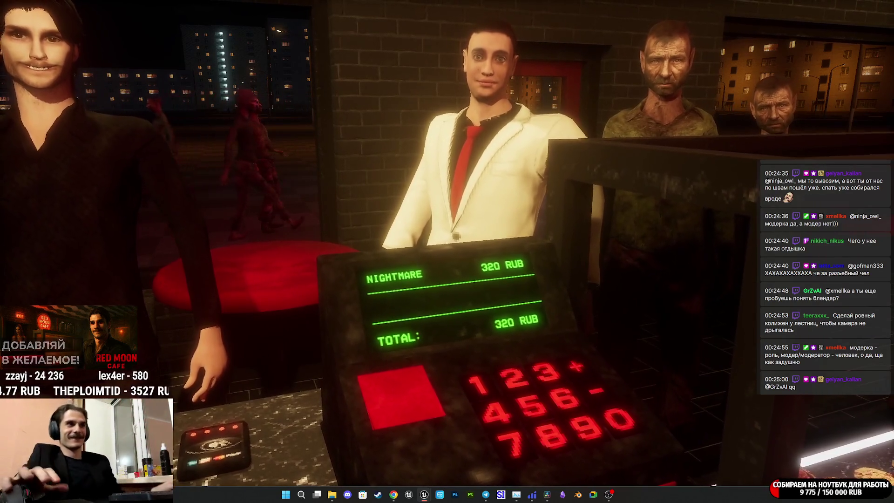
key("w")
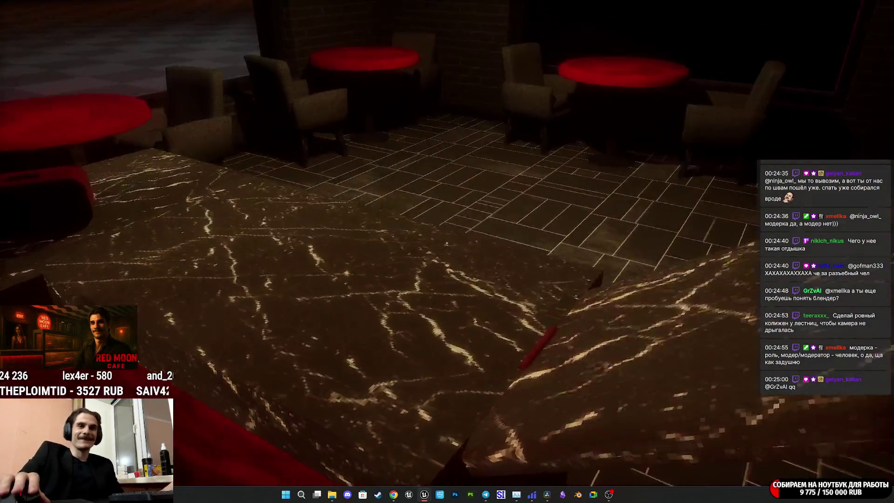
key("s")
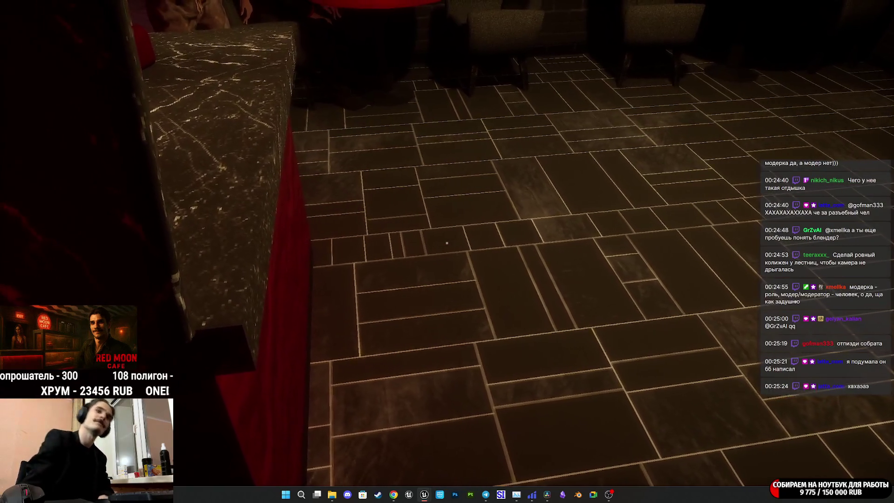
key("a")
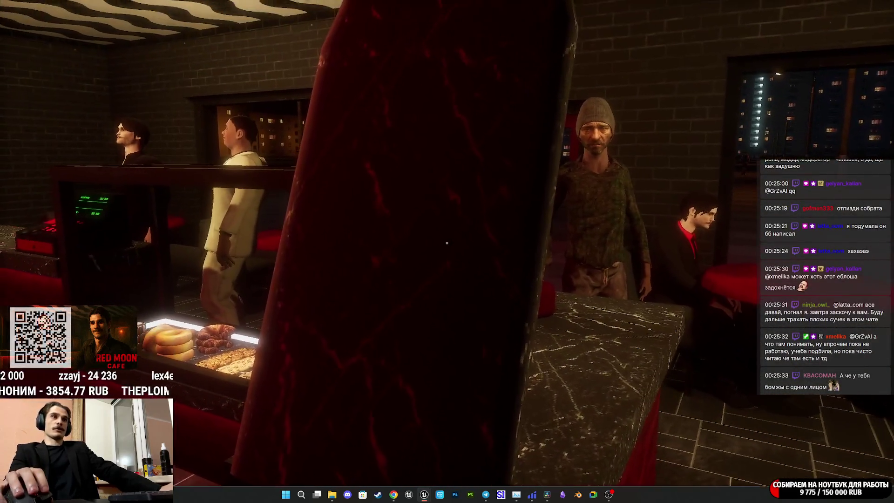
key("d")
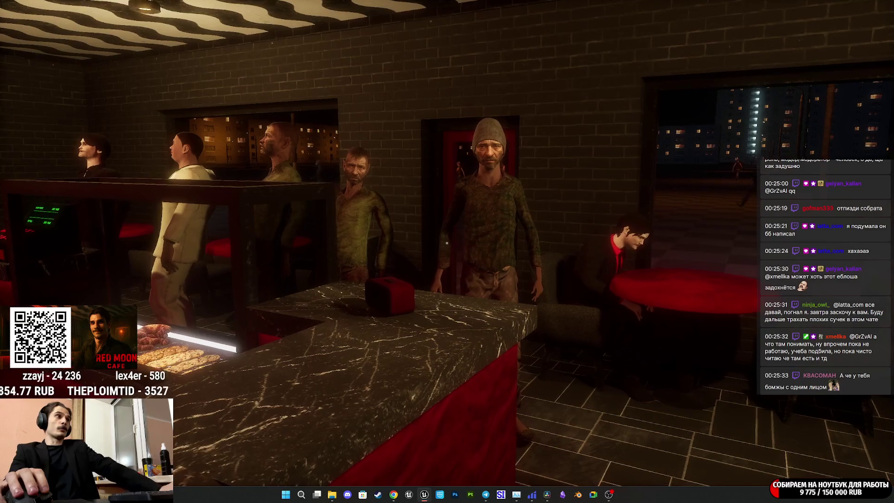
key("a")
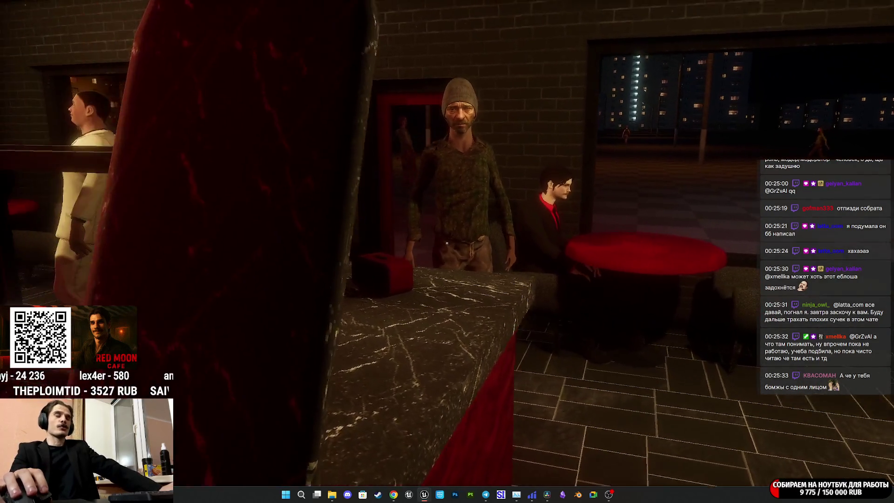
key("d")
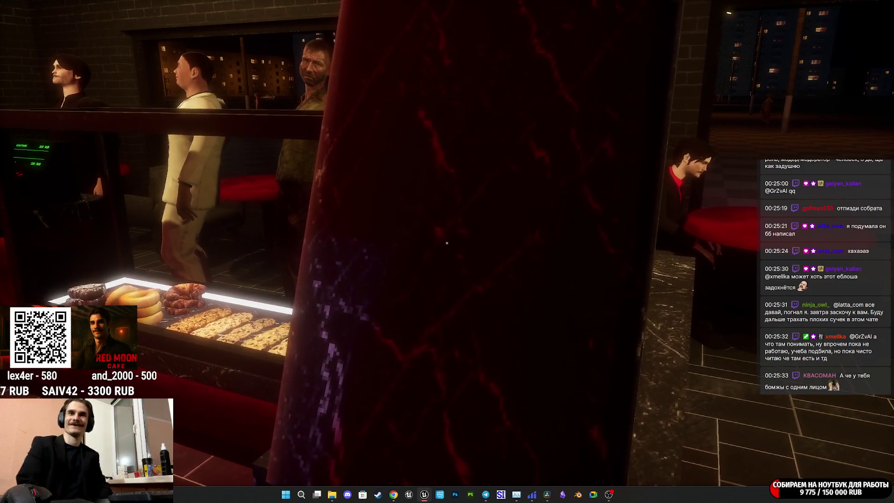
key("a")
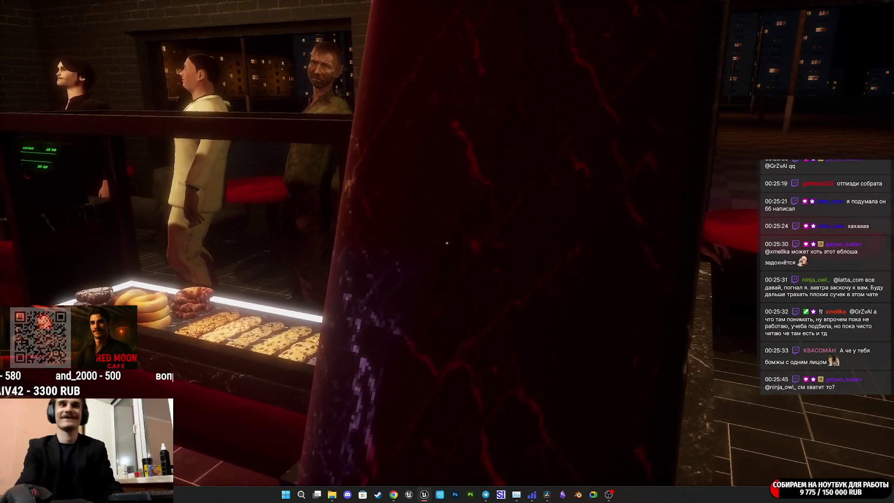
key("a")
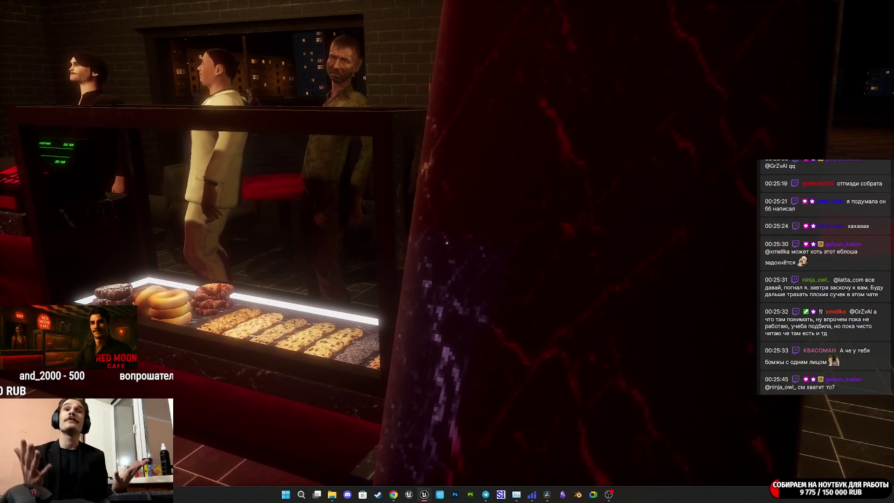
key("a")
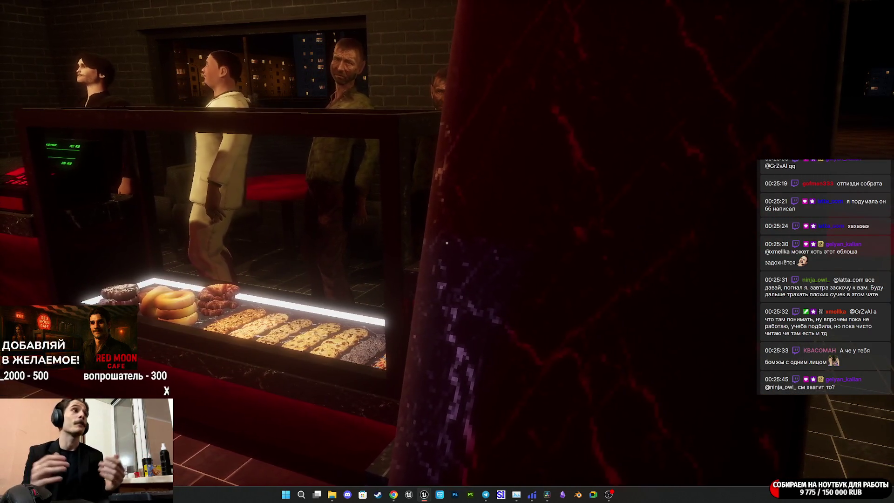
key("d")
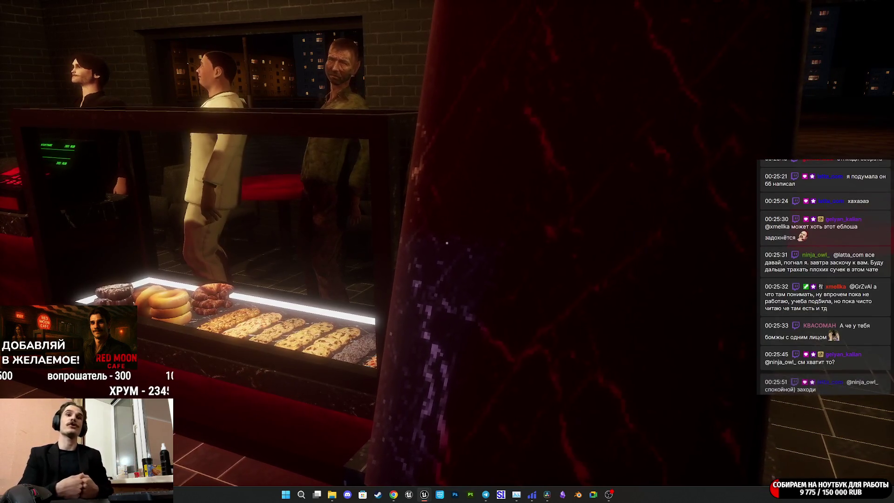
key("d")
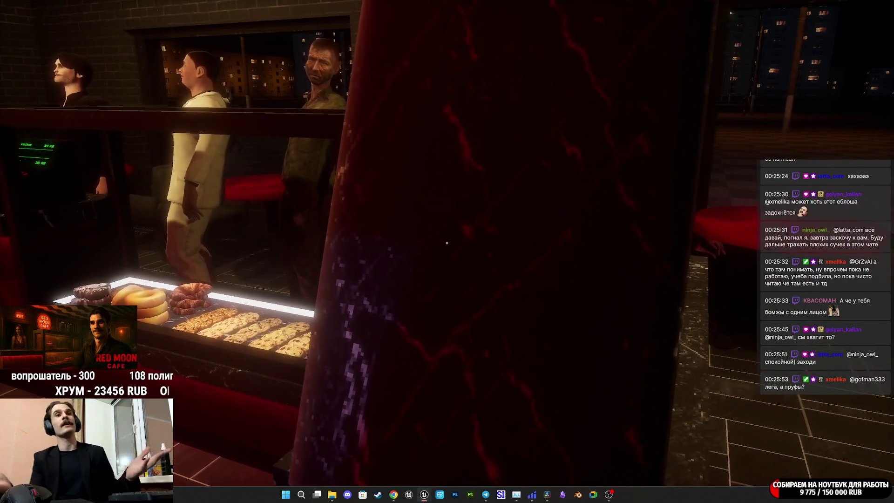
key("d")
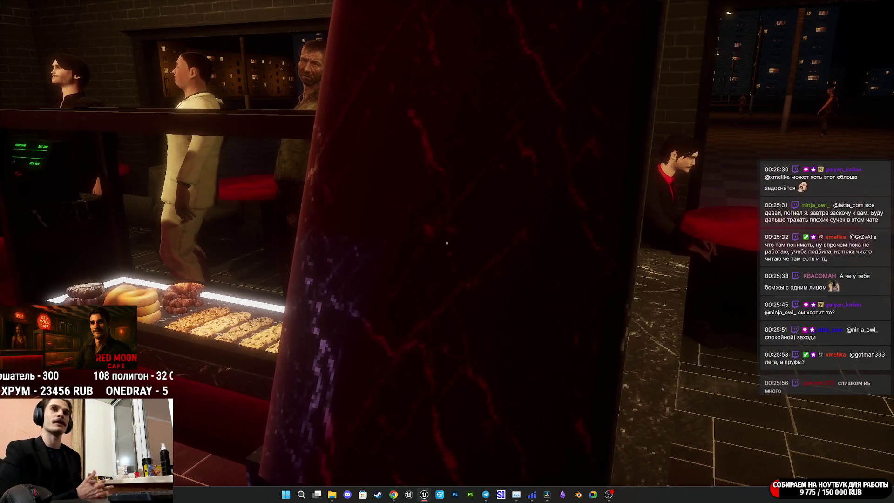
key("d")
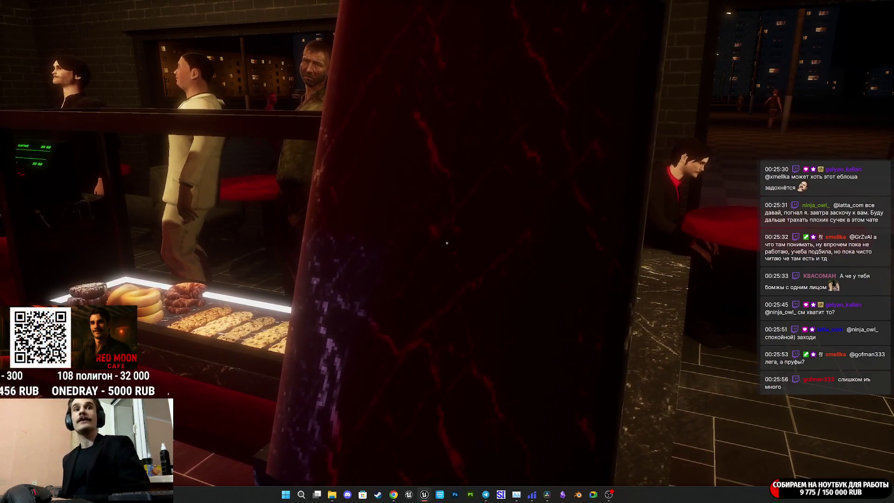
key("a")
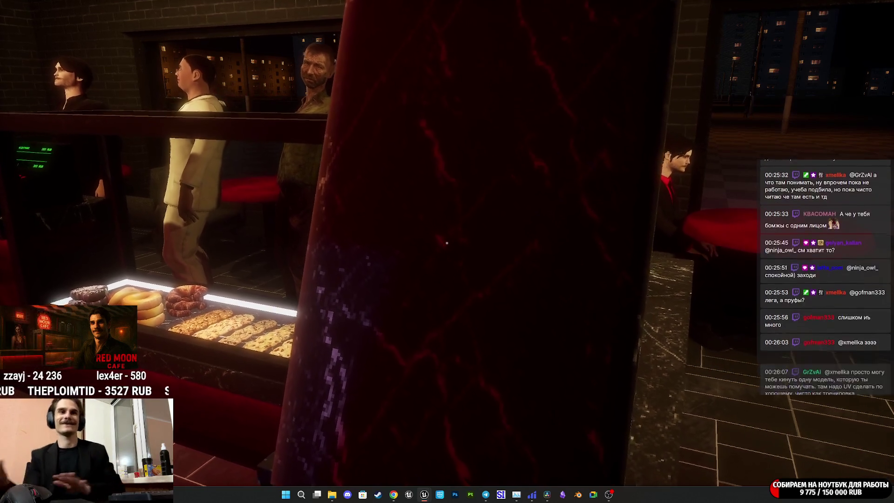
key("d")
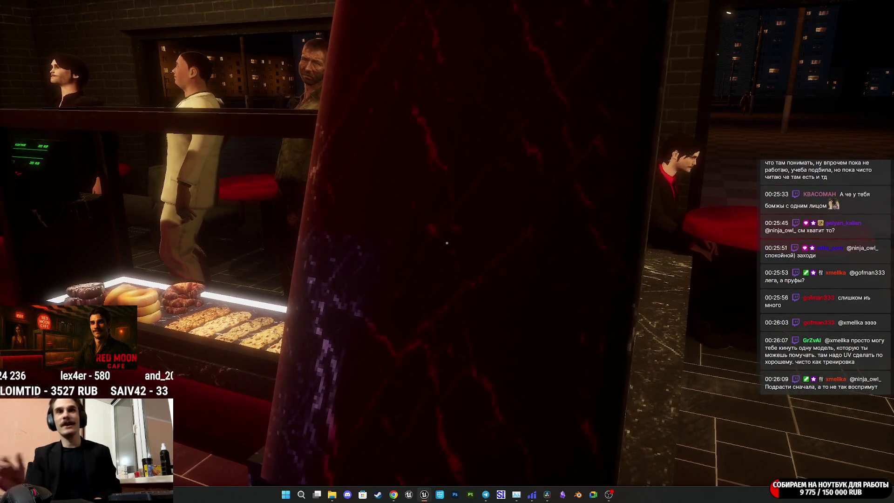
key("a")
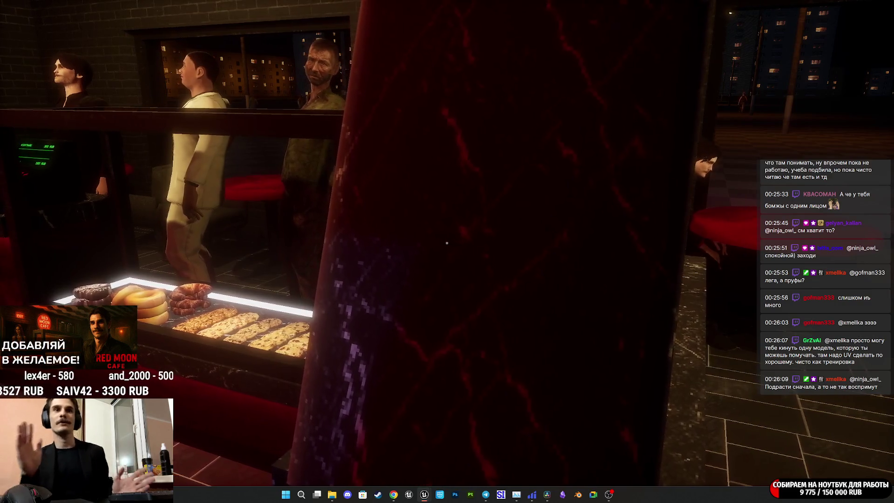
key("a")
key("a")
key("d")
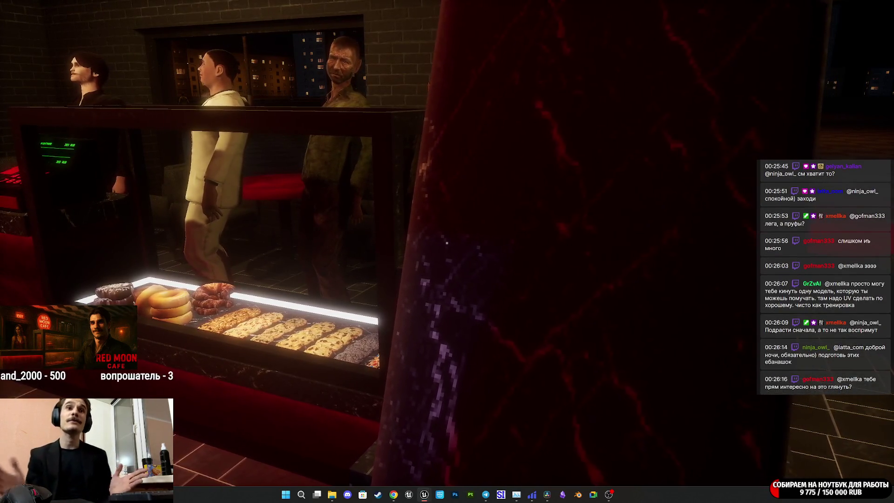
key("d")
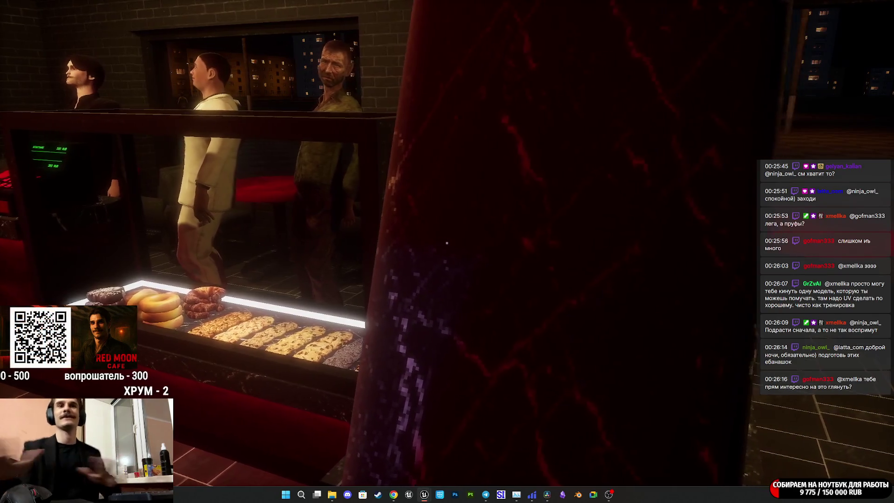
key("d")
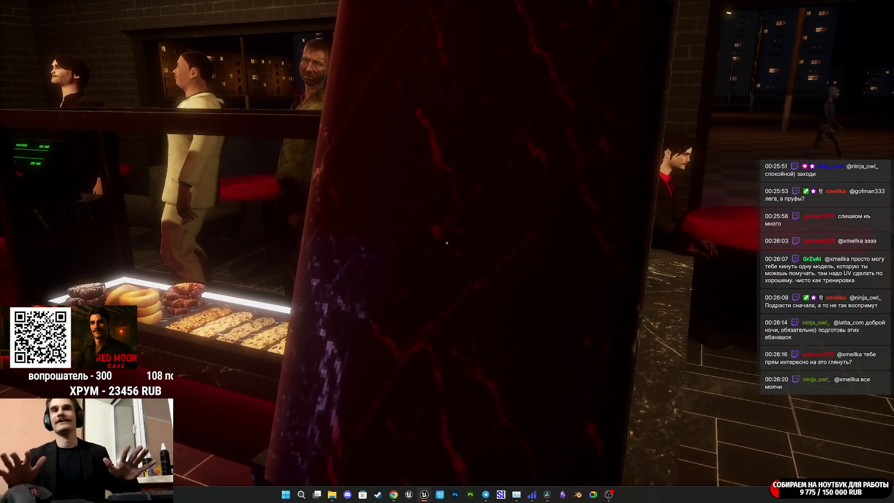
key("a")
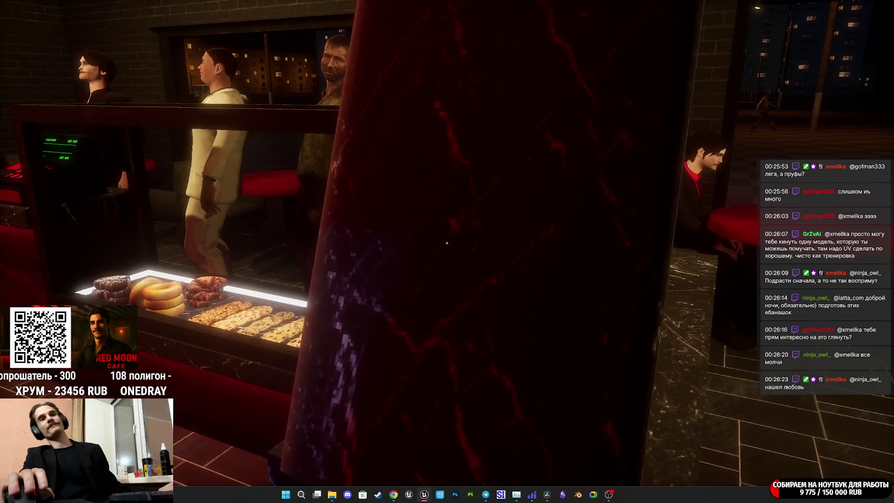
key("a")
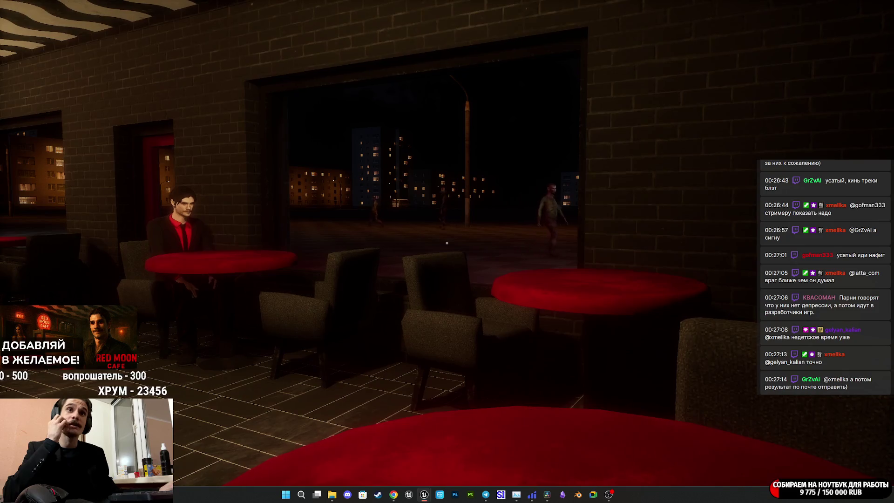
Walk past the seated man's table and out the red doorway onto the night square.
key("w")
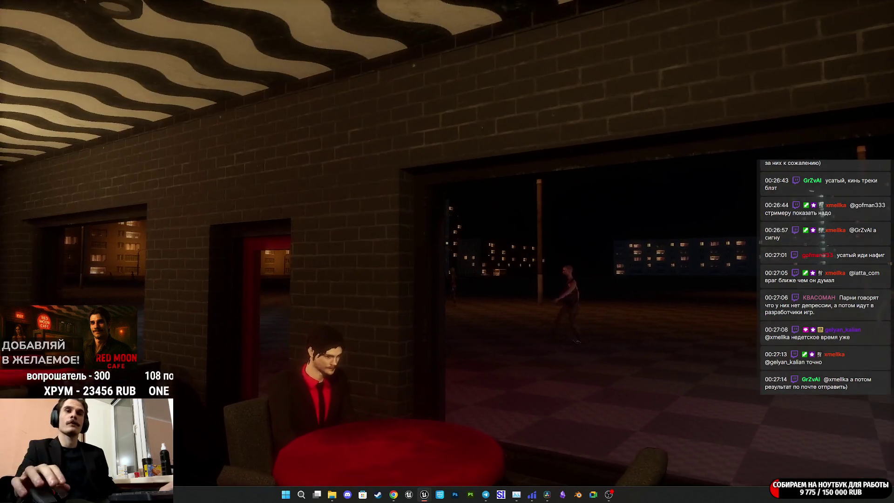
key("w")
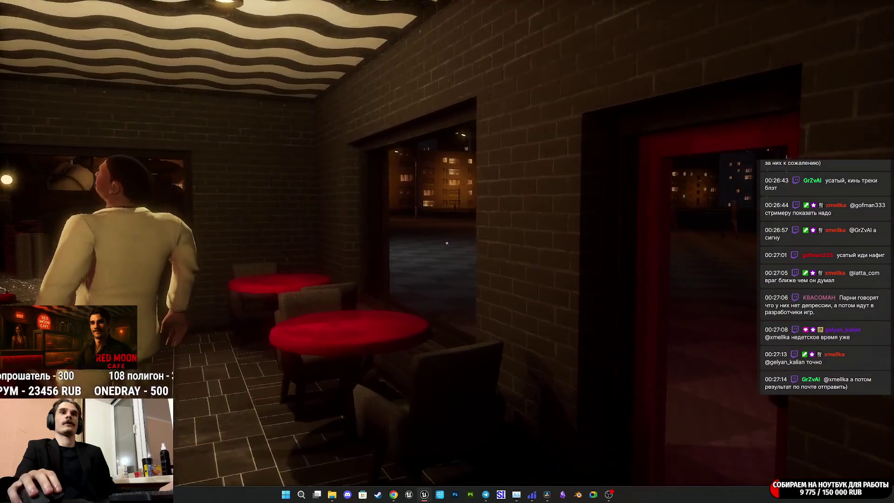
key("w")
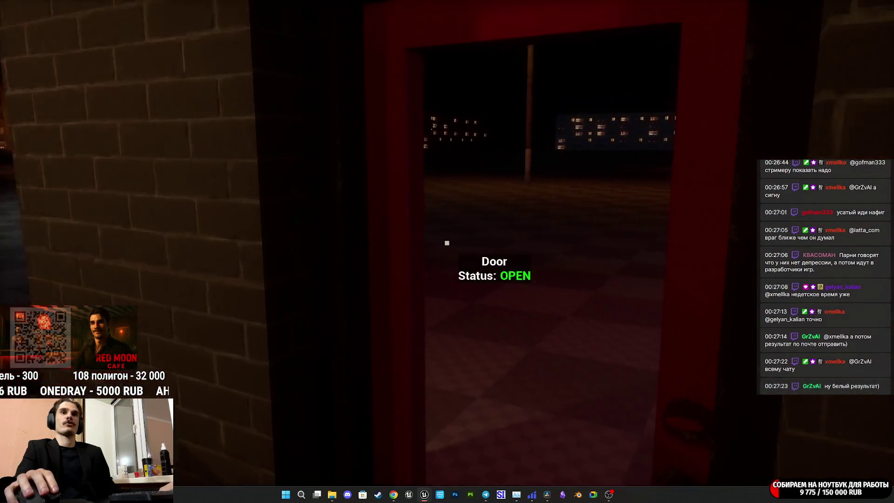
key("w")
key("w")
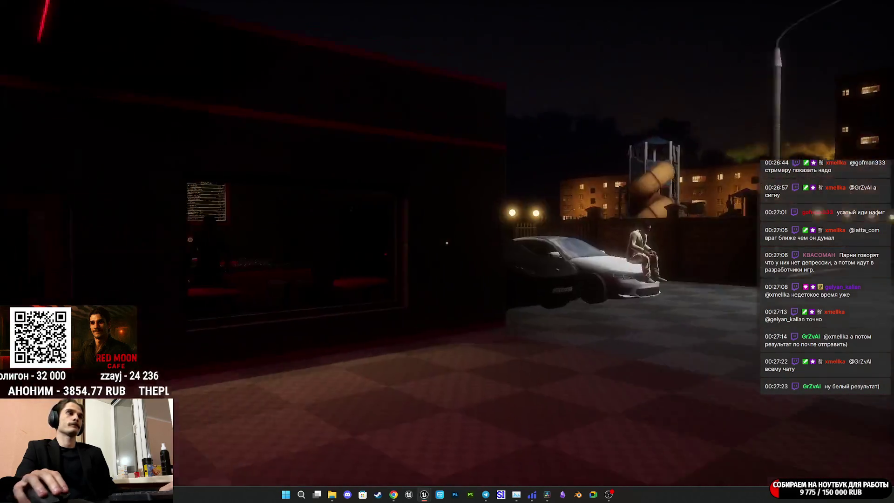
Return into the cafe and walk into the aisle behind the counter.
key("w")
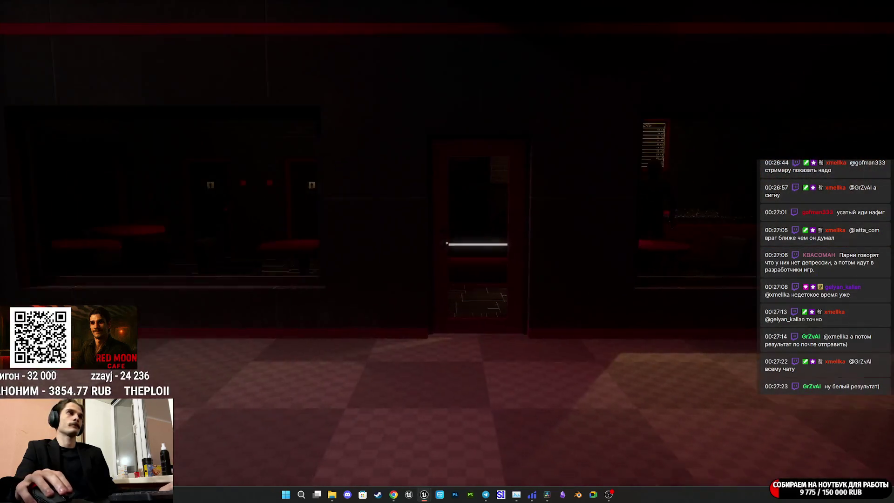
key("w")
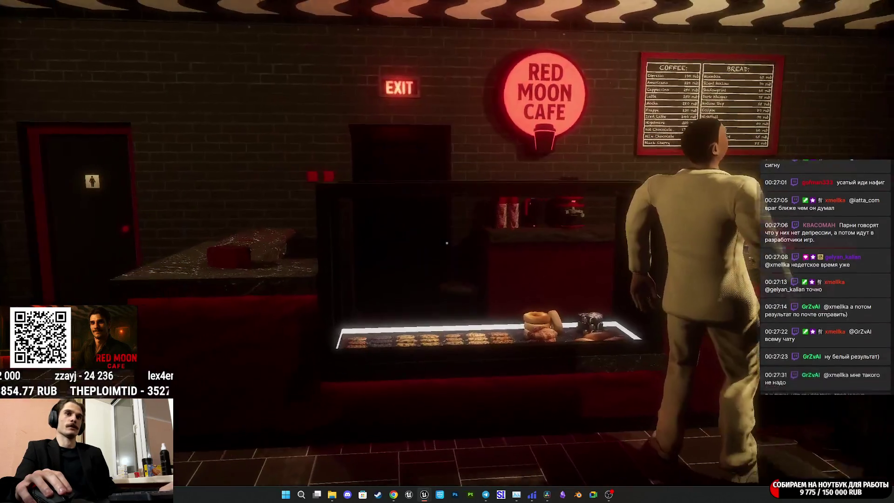
key("w")
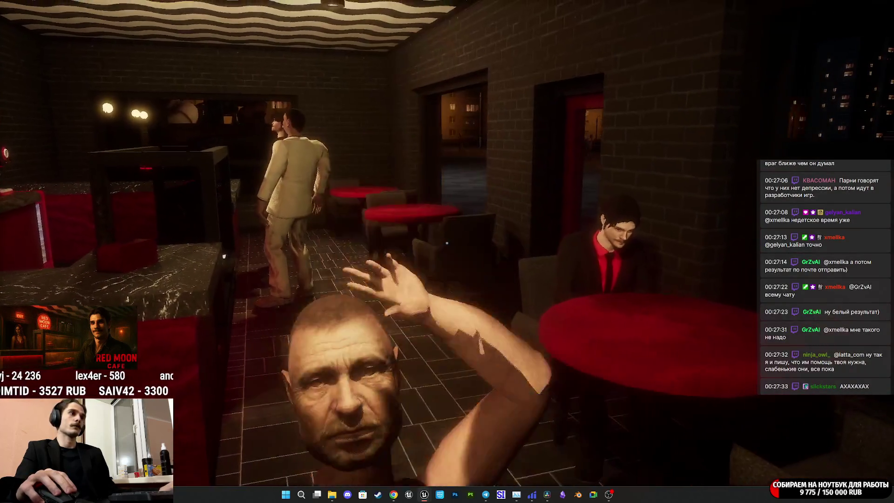
key("w")
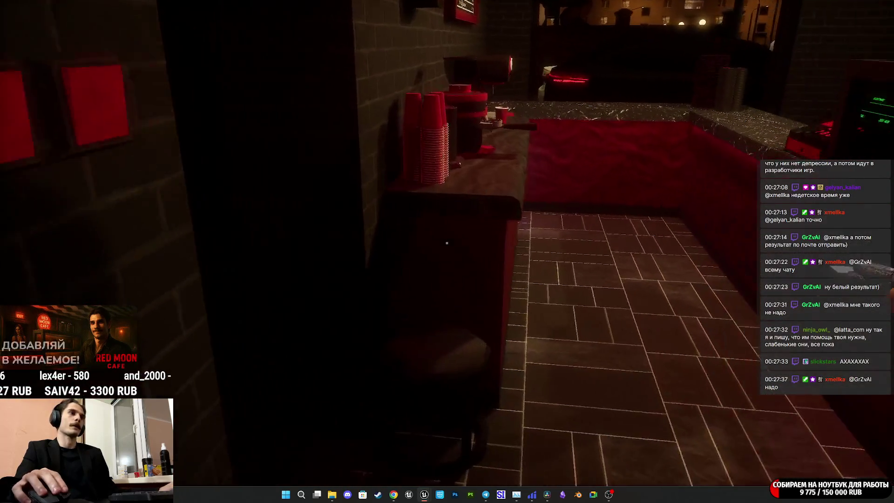